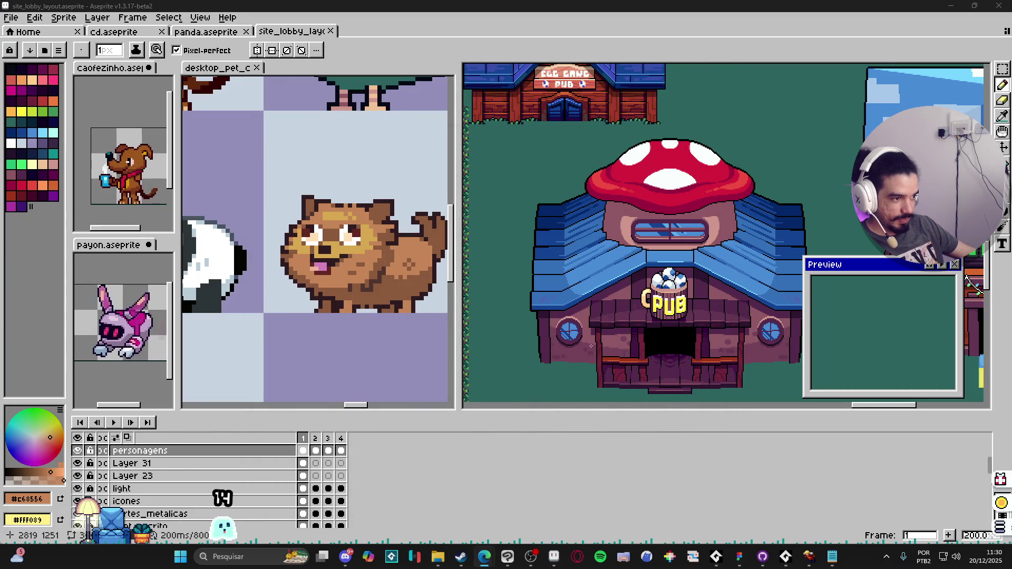
Launch GameMaker by searching 'gam' from the taskbar.
mouse_move(591, 346)
mouse_down()
mouse_move(553, 354)
mouse_move(588, 349)
mouse_move(574, 355)
mouse_up()
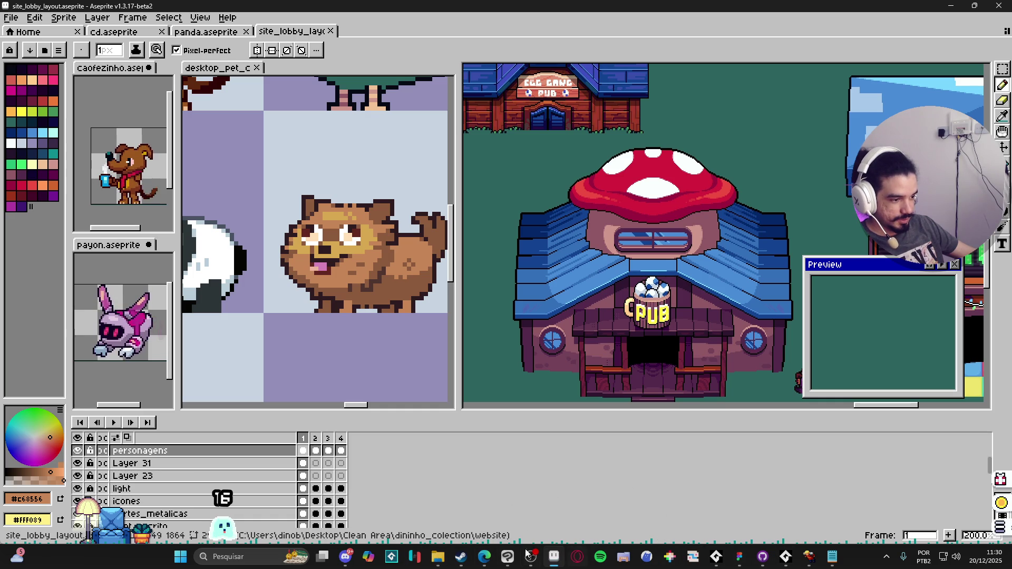
mouse_move(414, 555)
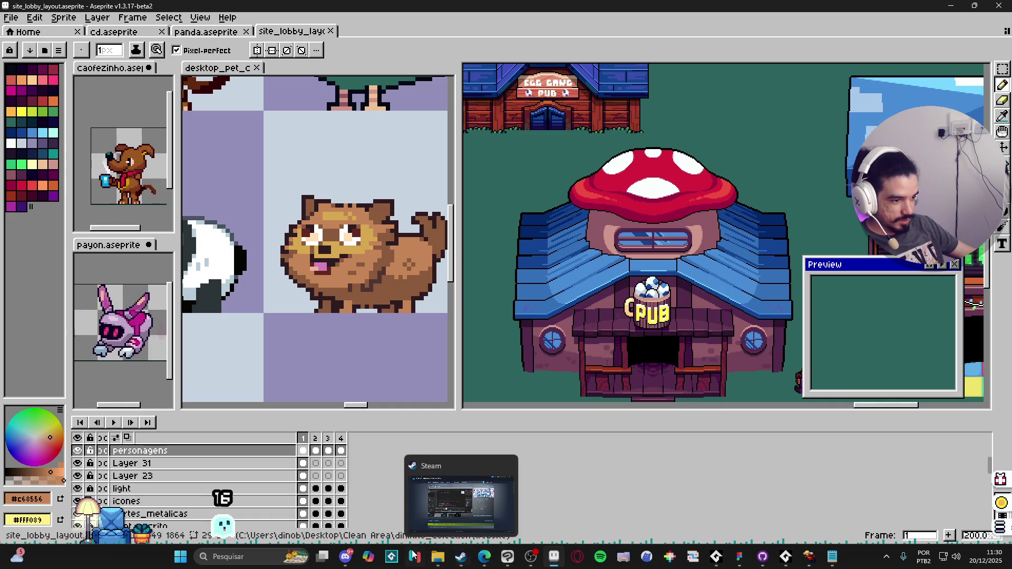
click(247, 556)
text(gam)
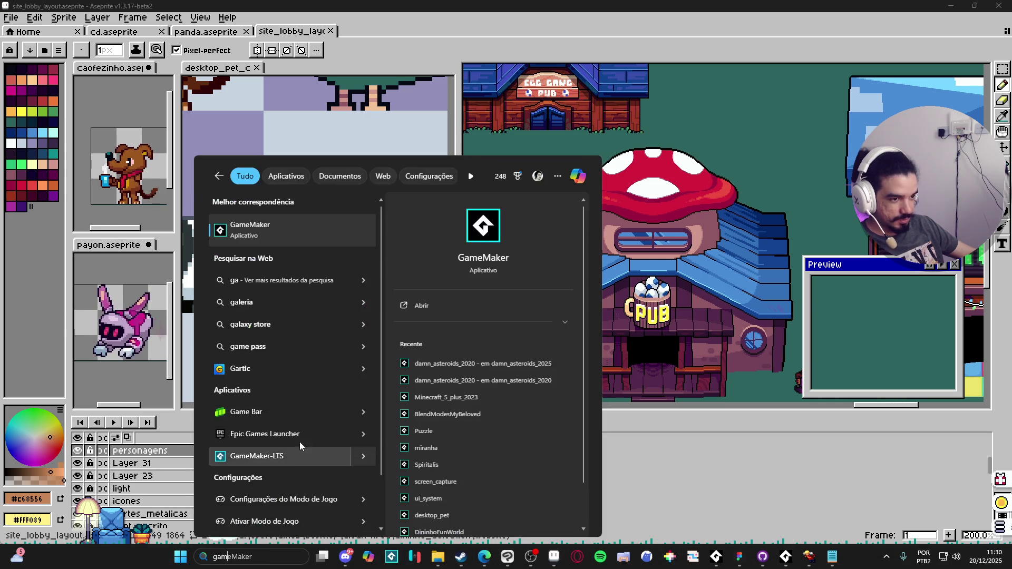
key(Return)
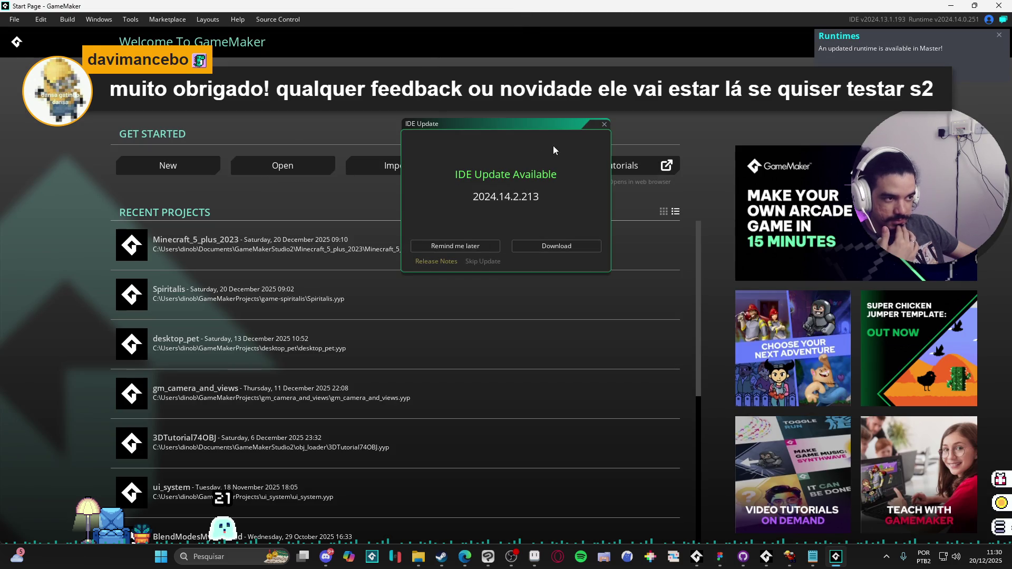
Dismiss the update notice, create a blank game project named 'tutorialss', and expand Rooms.
click(454, 245)
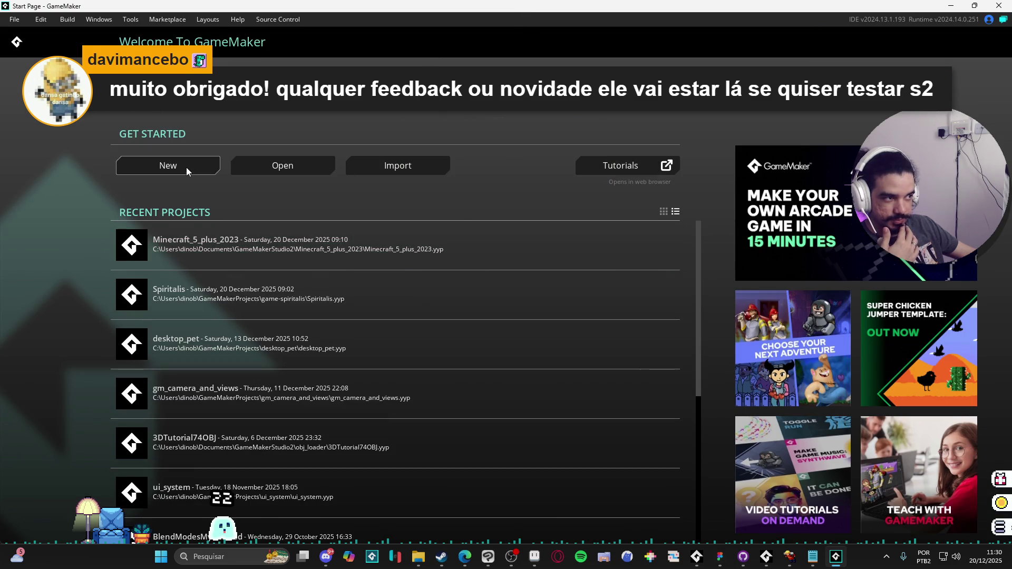
click(186, 168)
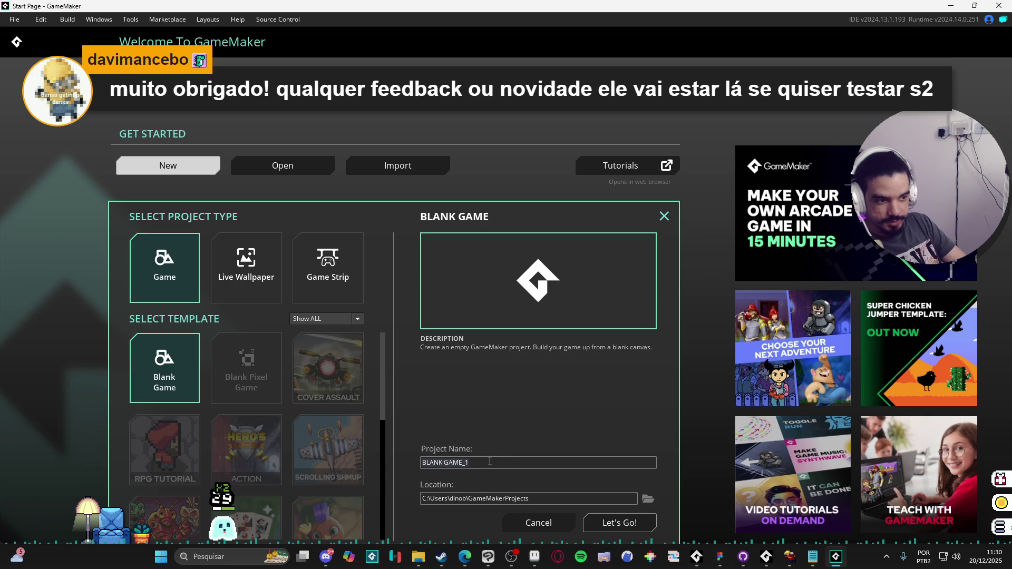
triple_click(490, 462)
text(tutorial)
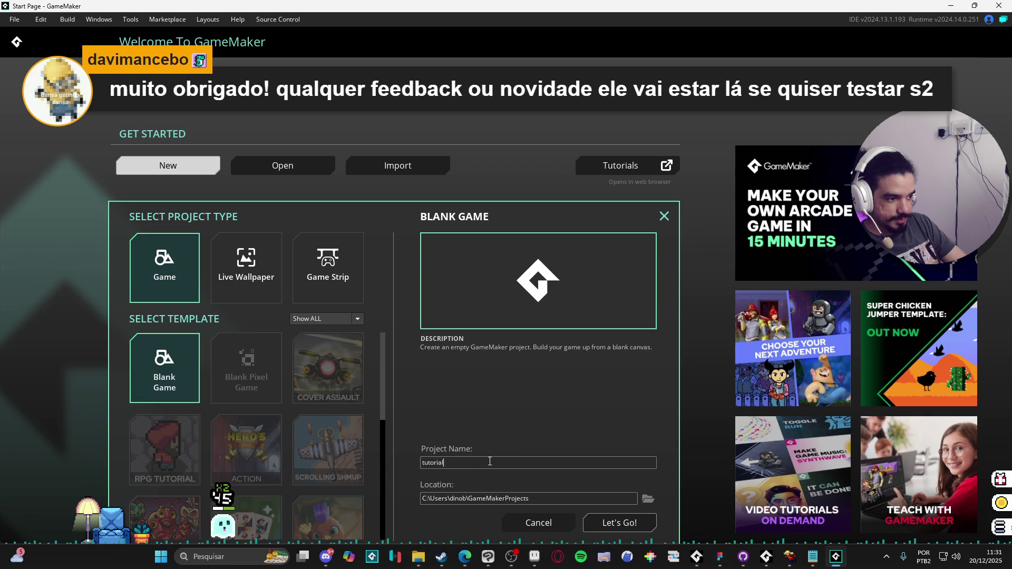
text(ss)
click(619, 522)
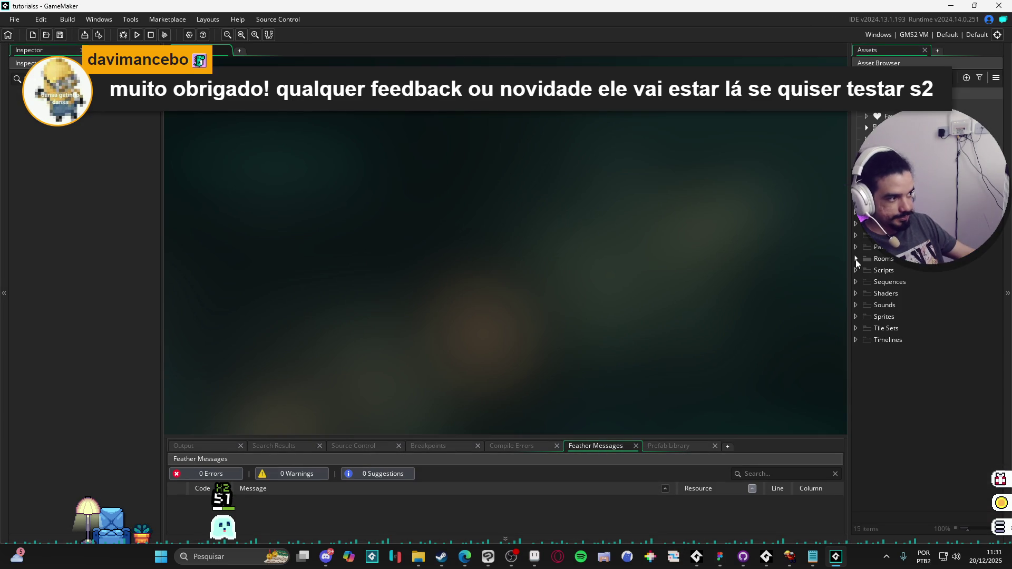
click(855, 259)
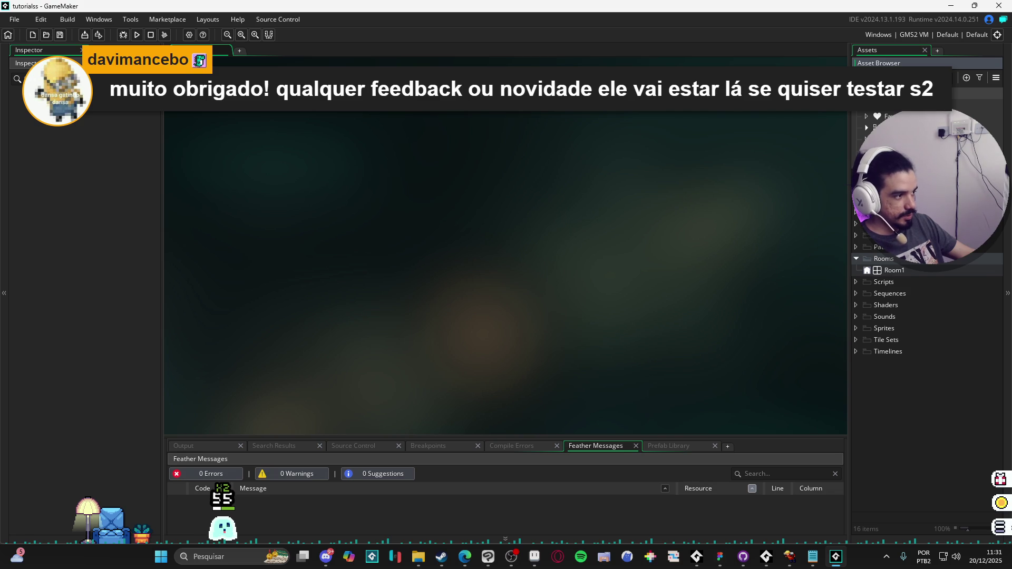
Create a new object asset named obj_player.
right_click(869, 224)
mouse_move(885, 226)
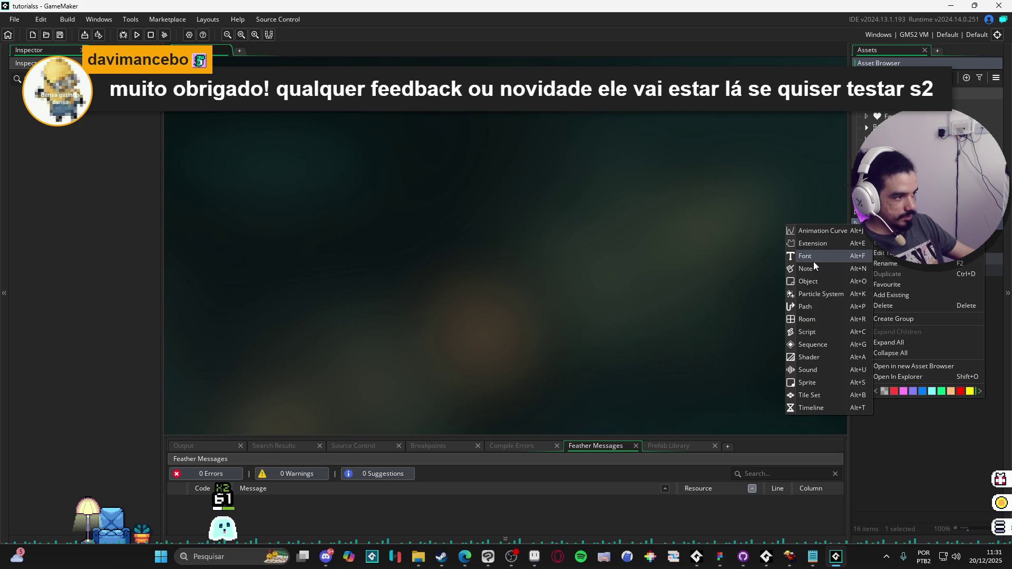
click(836, 291)
double_click(447, 162)
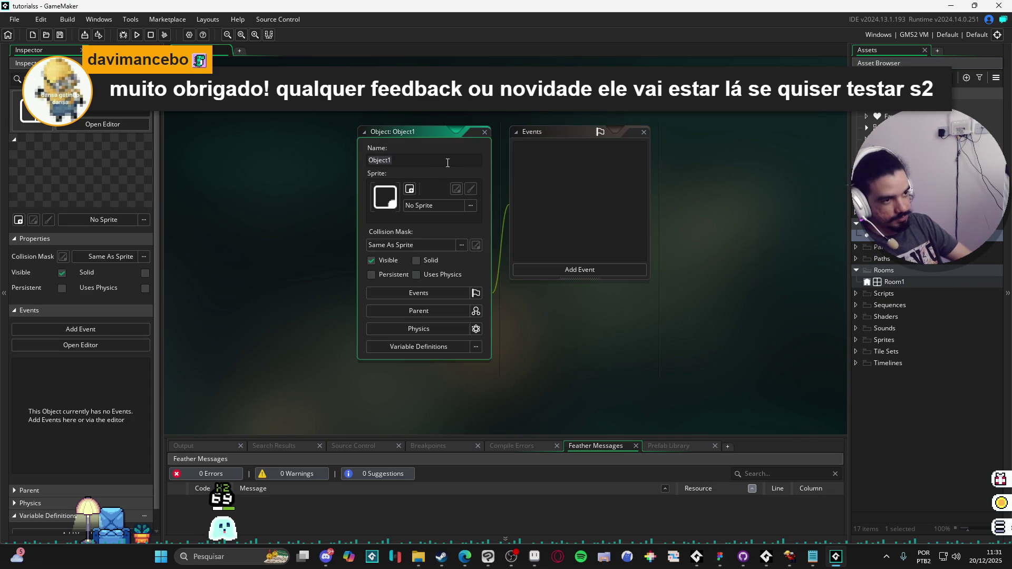
text(obj_player)
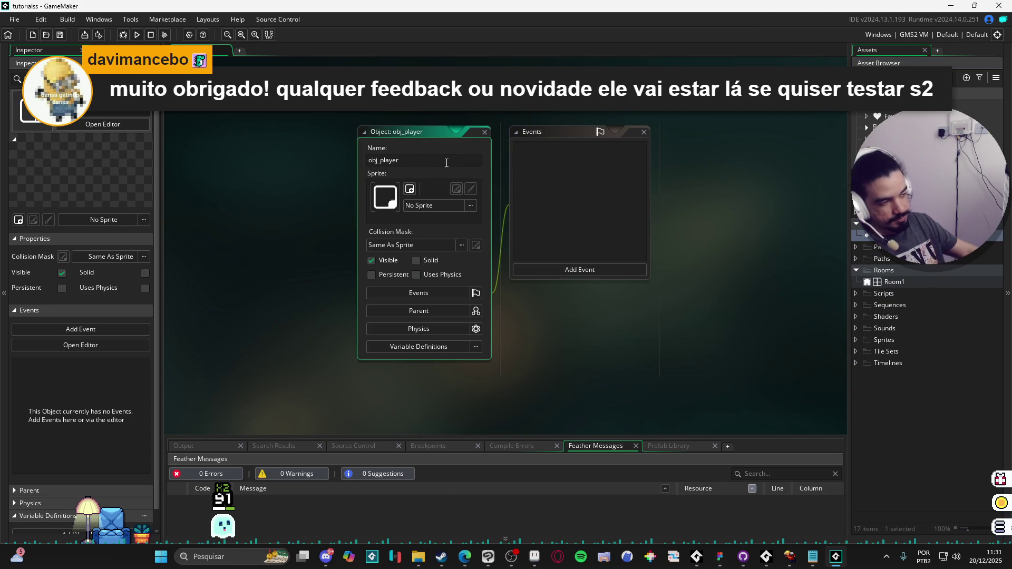
Add a Step event to obj_player with code x = mouse_x and y = mouse_y.
click(592, 269)
click(673, 308)
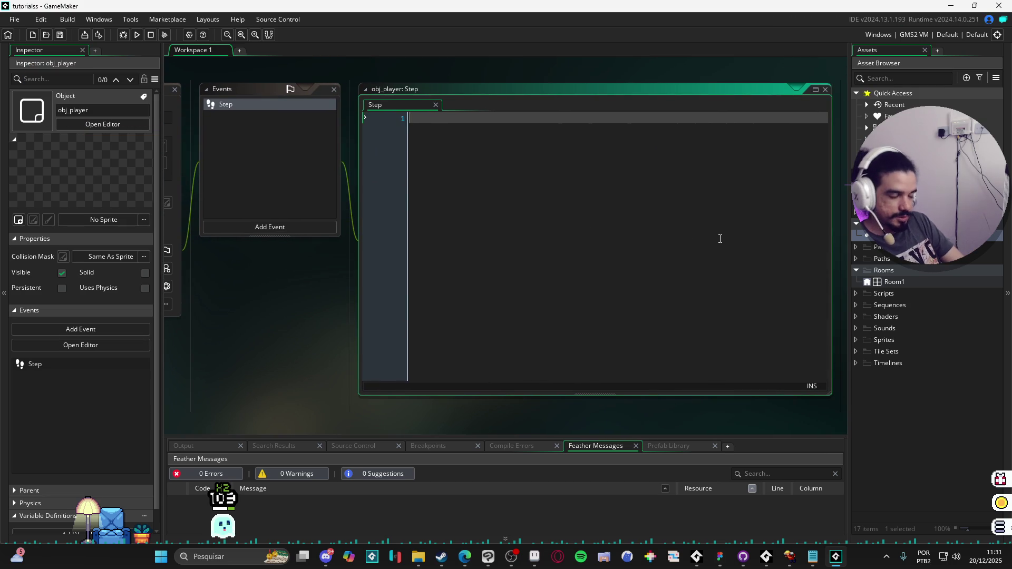
text(x = mouse_x)
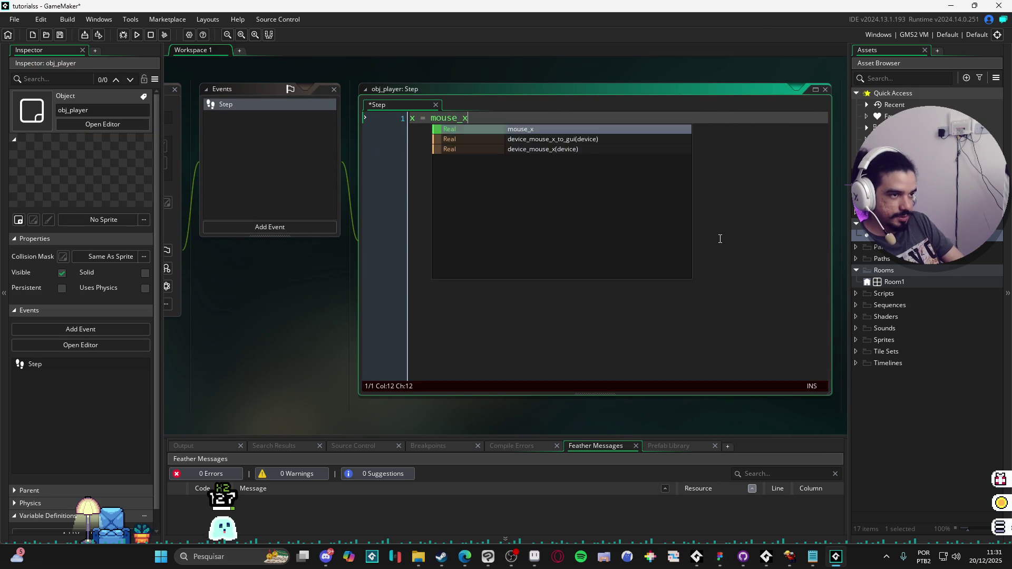
key(Return)
text(y = mouse_y)
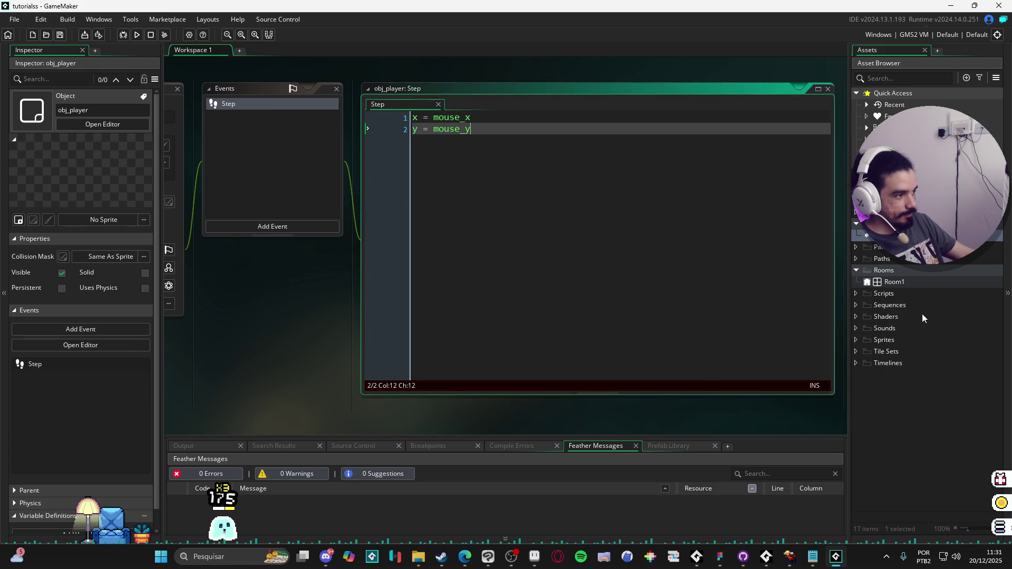
Create a new sprite and resize it to 16x16.
right_click(872, 341)
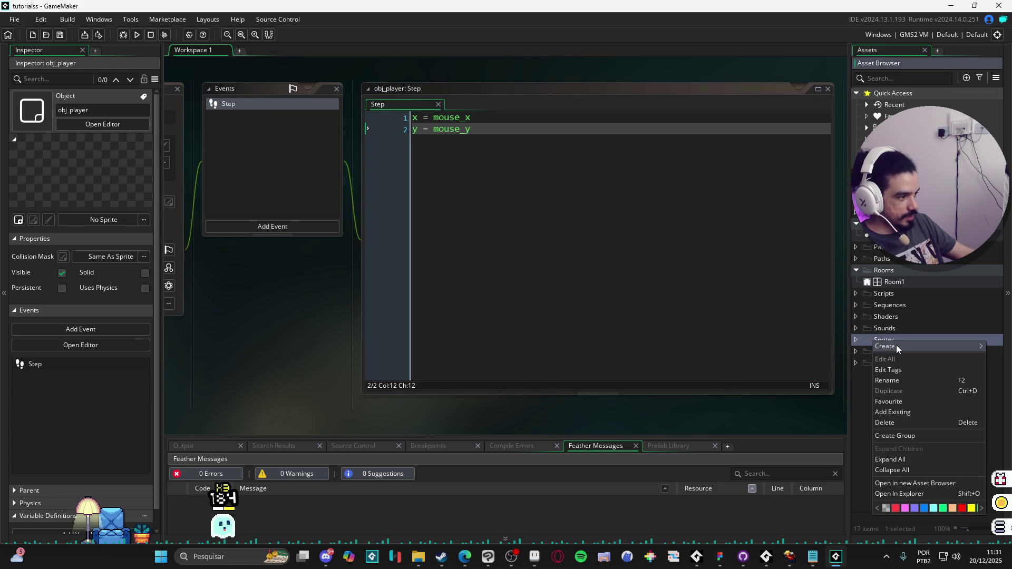
mouse_move(893, 347)
key(alt+s)
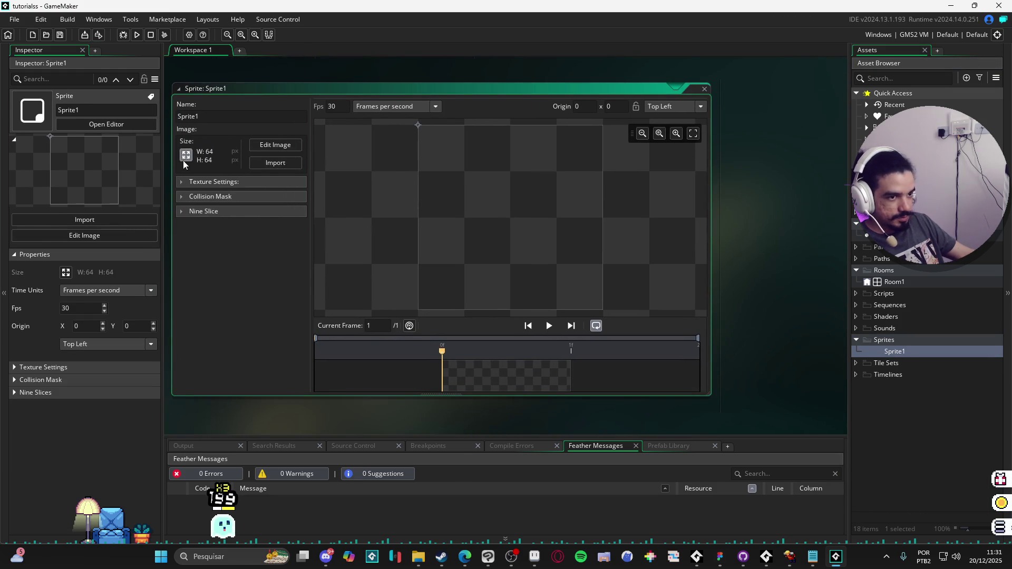
click(185, 155)
double_click(109, 144)
text(16)
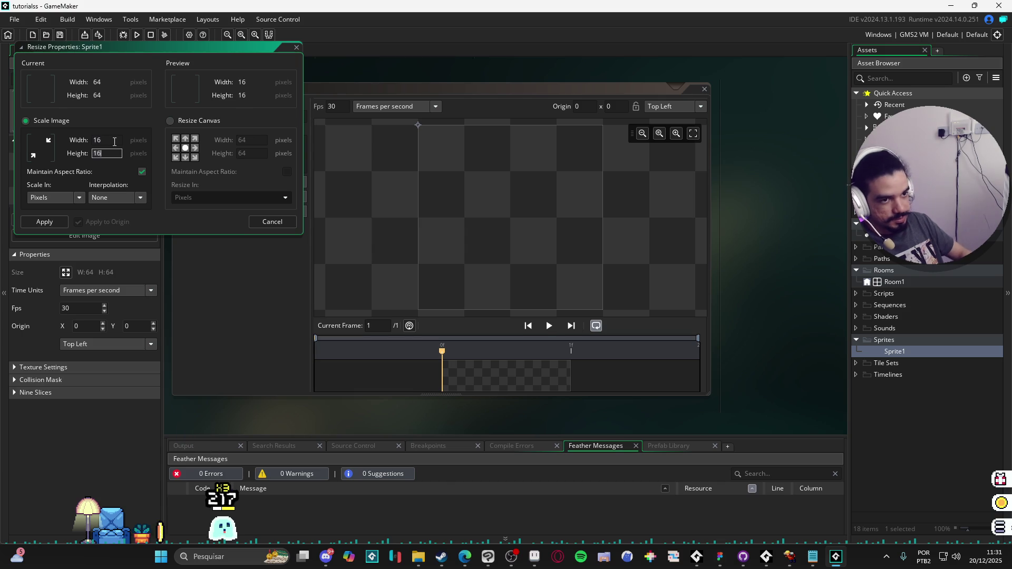
key(Tab)
click(60, 222)
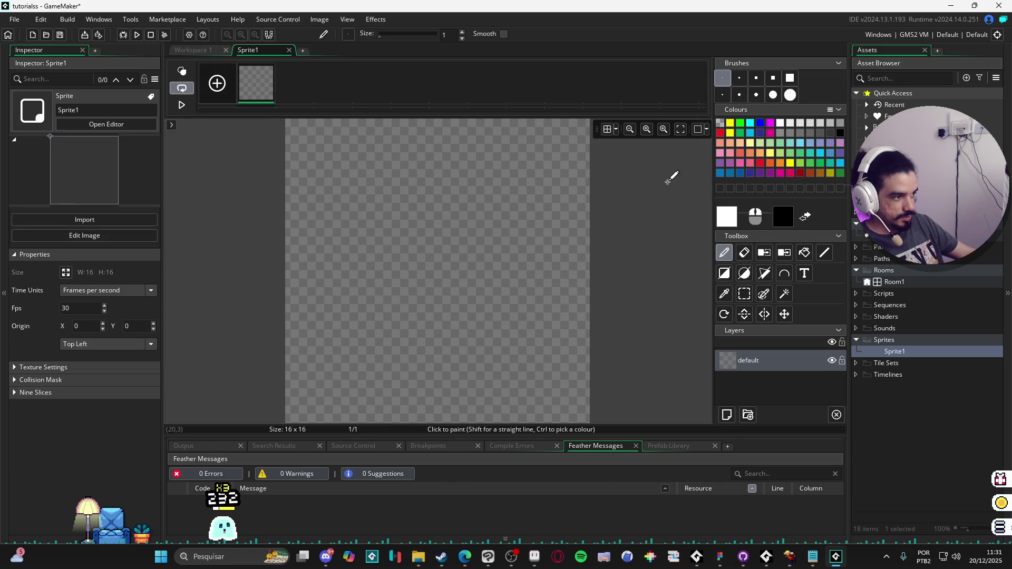
Draw a head and body outline and fill both white.
mouse_move(466, 128)
mouse_down()
mouse_move(381, 151)
mouse_move(420, 126)
mouse_up()
mouse_move(381, 239)
mouse_down()
mouse_move(408, 338)
mouse_move(413, 414)
mouse_move(501, 411)
mouse_move(547, 339)
mouse_move(509, 258)
mouse_up()
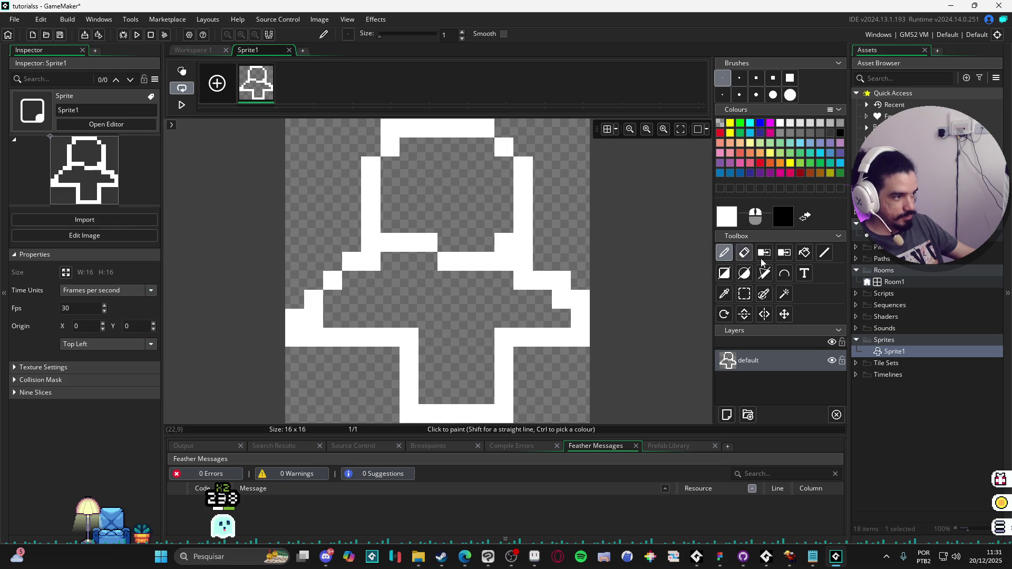
click(804, 253)
click(446, 201)
click(454, 316)
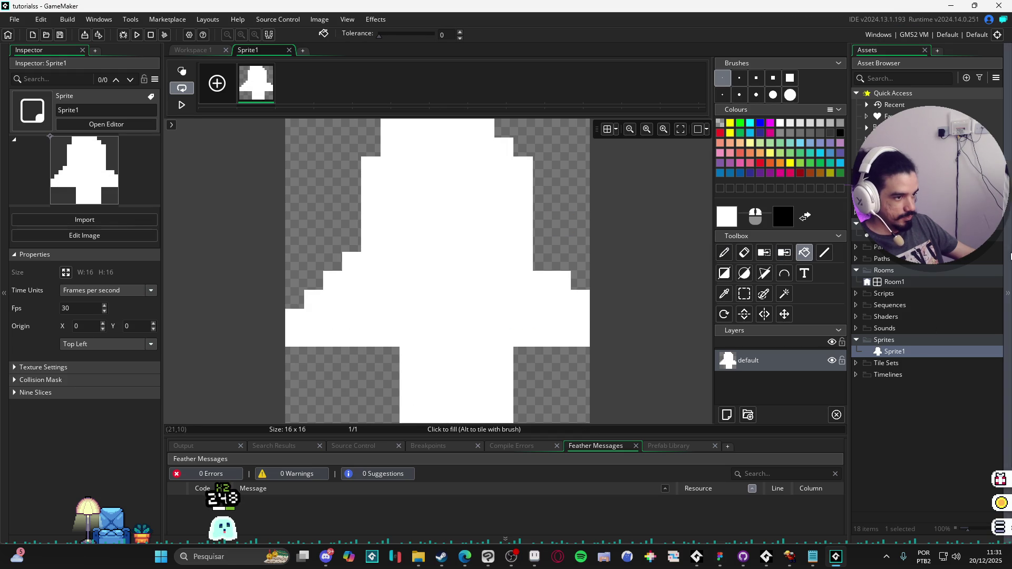
Assign Sprite1 to obj_player's sprite slot and create a second sprite.
click(900, 357)
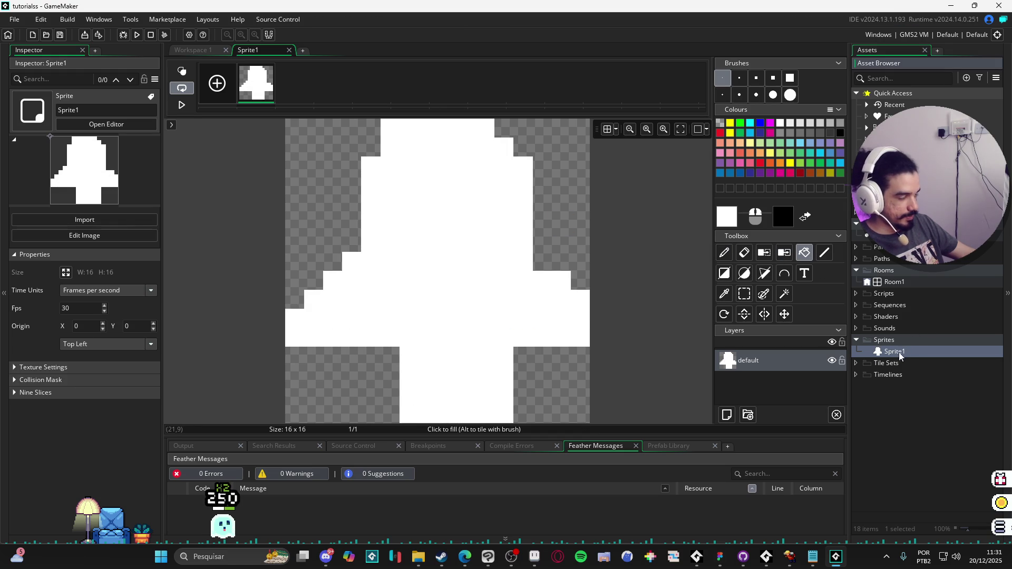
mouse_move(894, 351)
mouse_down()
mouse_move(192, 50)
mouse_move(199, 154)
mouse_up()
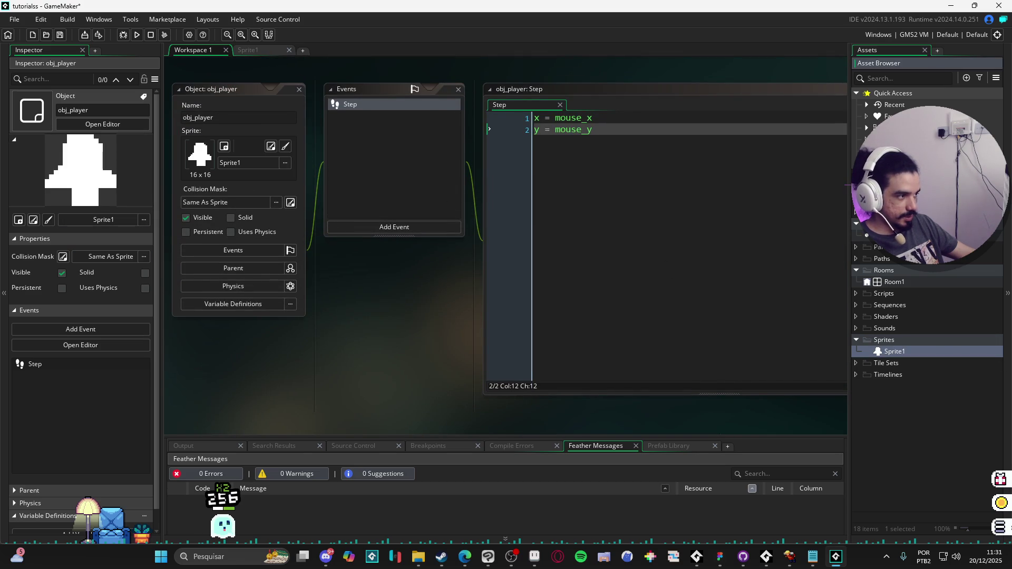
right_click(904, 235)
key(Escape)
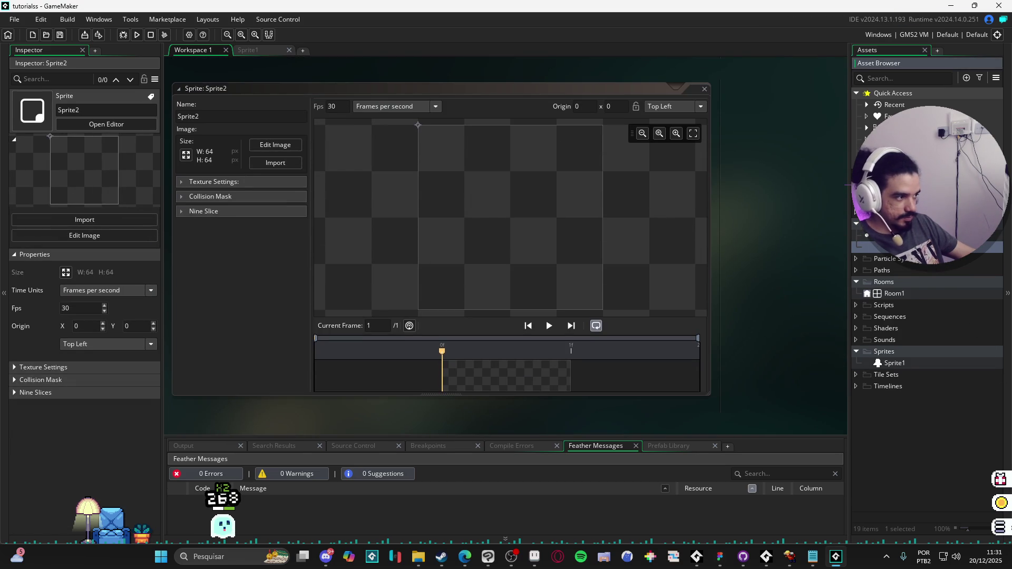
Rename the sprite to spr_fogo and resize it to 32x32.
text(spr_fogo)
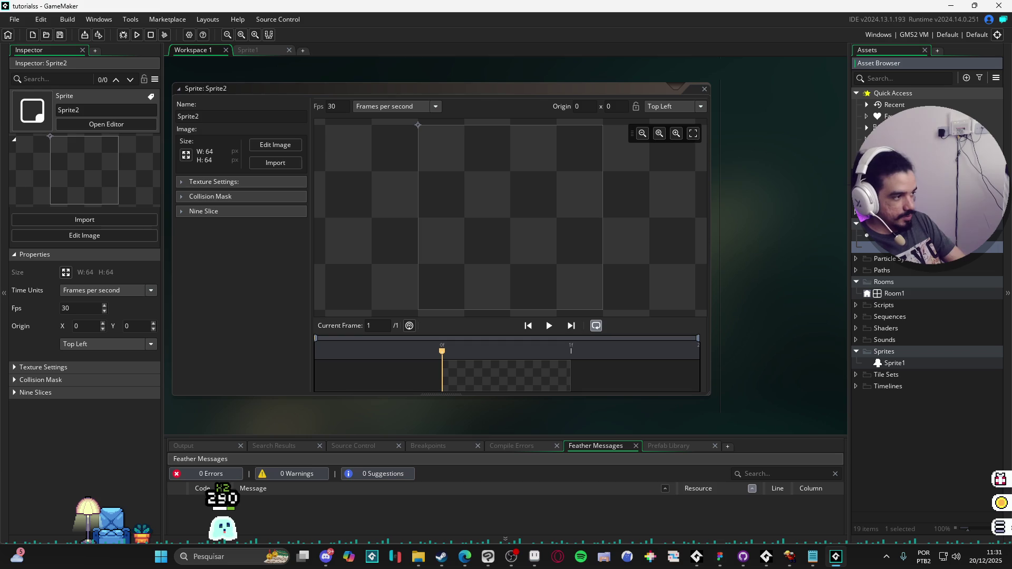
key(Return)
click(186, 155)
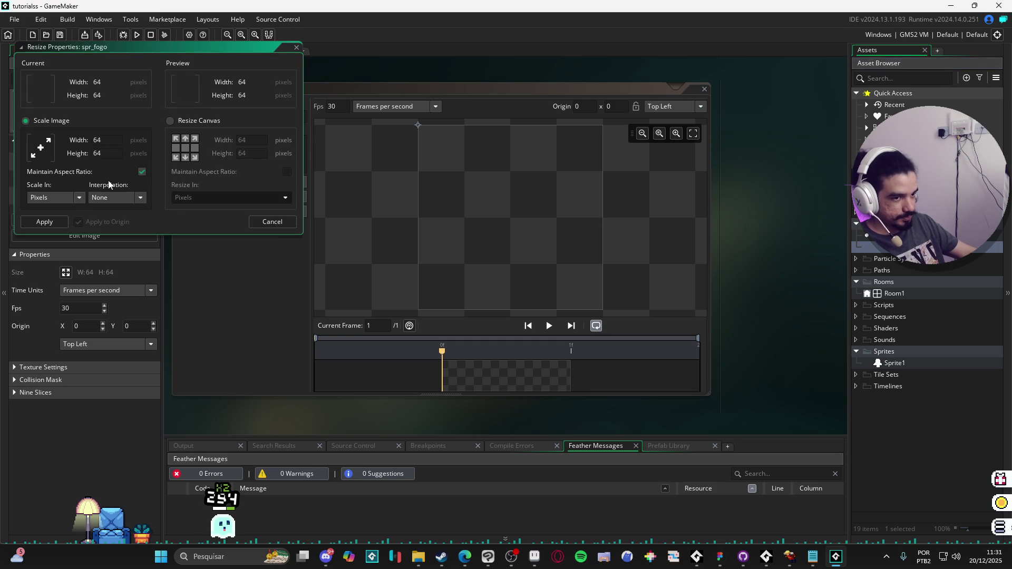
key(BackSpace)
key(BackSpace)
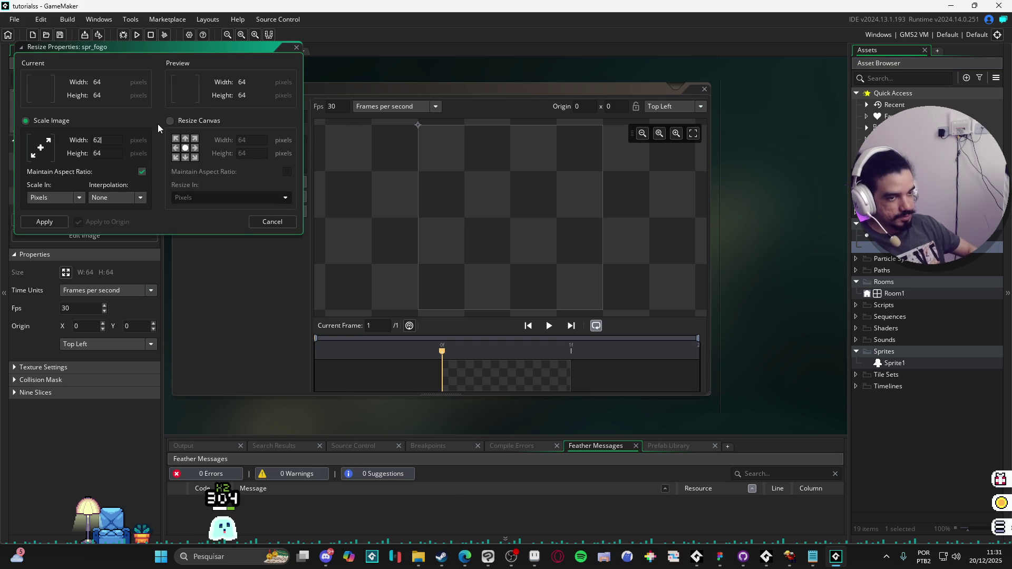
text(32)
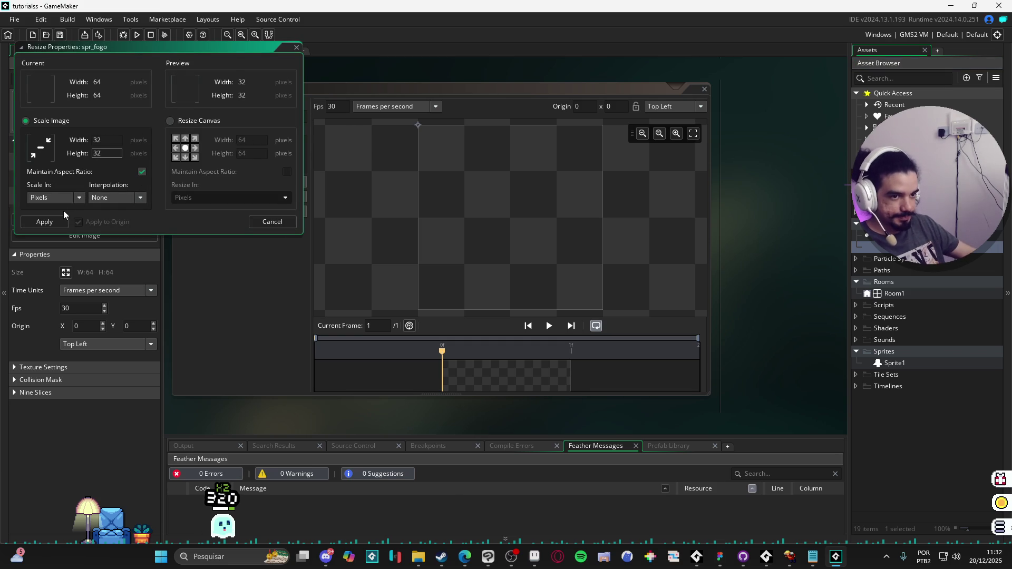
click(46, 222)
Draw a crimson flame outline and fill it solid crimson.
click(258, 148)
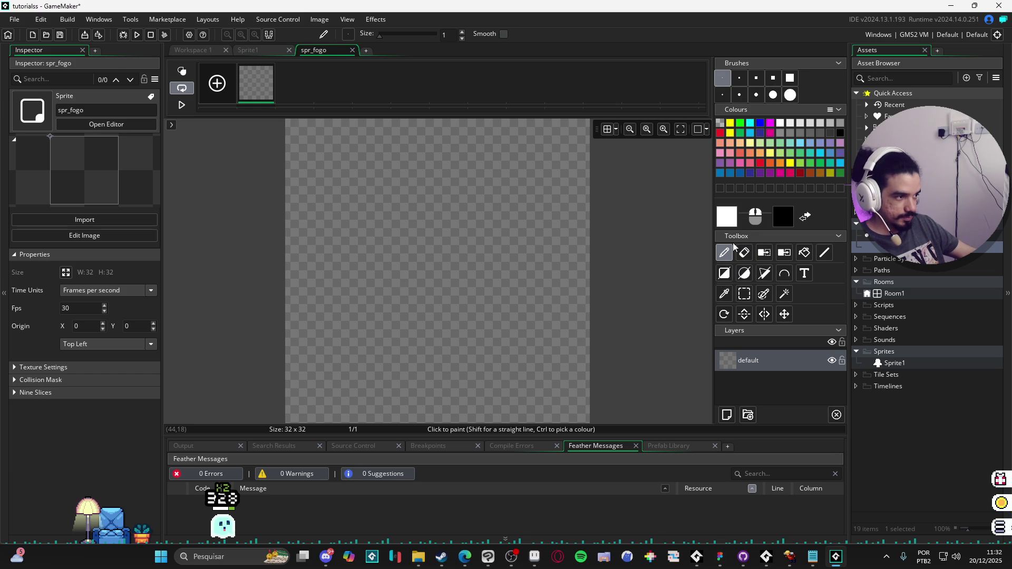
click(797, 172)
click(787, 173)
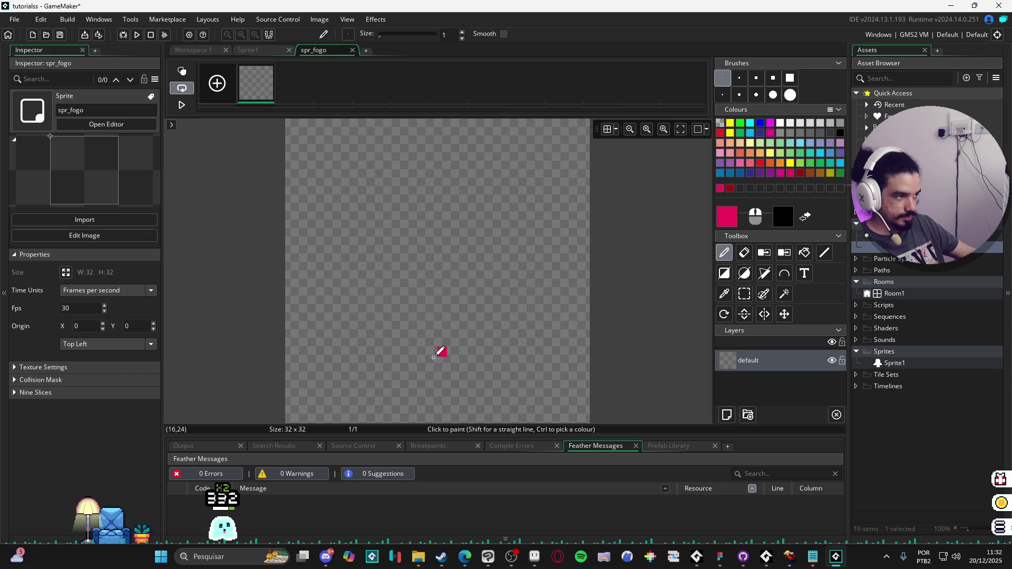
mouse_move(442, 418)
mouse_down()
mouse_move(314, 355)
mouse_move(371, 273)
mouse_move(443, 129)
mouse_move(566, 329)
mouse_move(442, 415)
mouse_up()
click(805, 253)
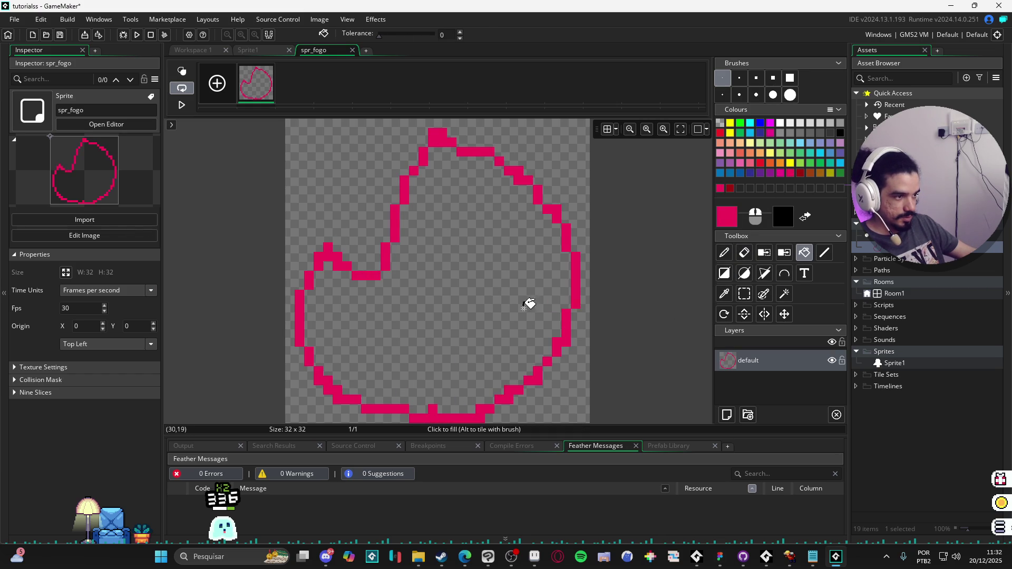
click(526, 300)
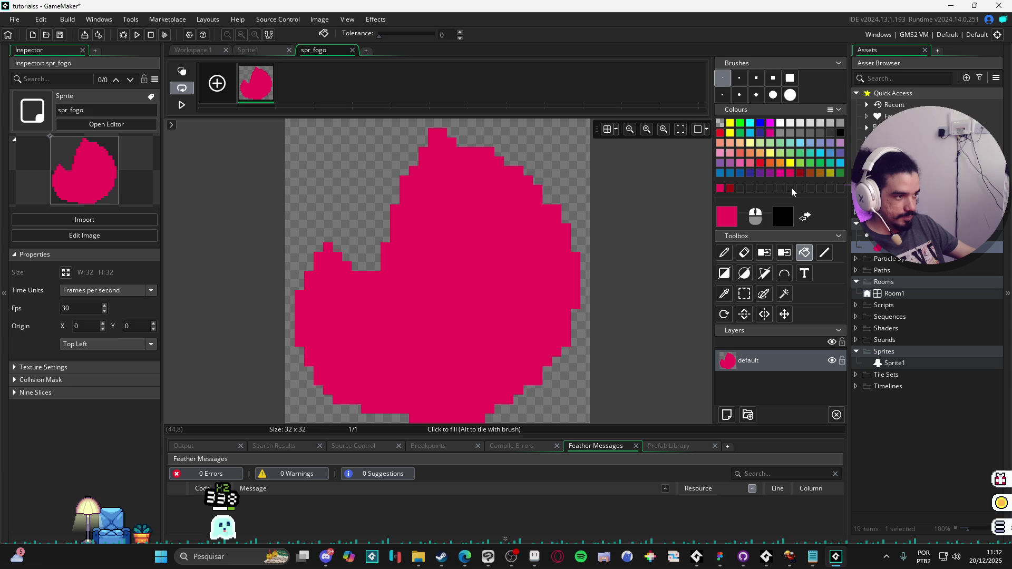
Draw an orange inner flame and fill it orange.
click(725, 254)
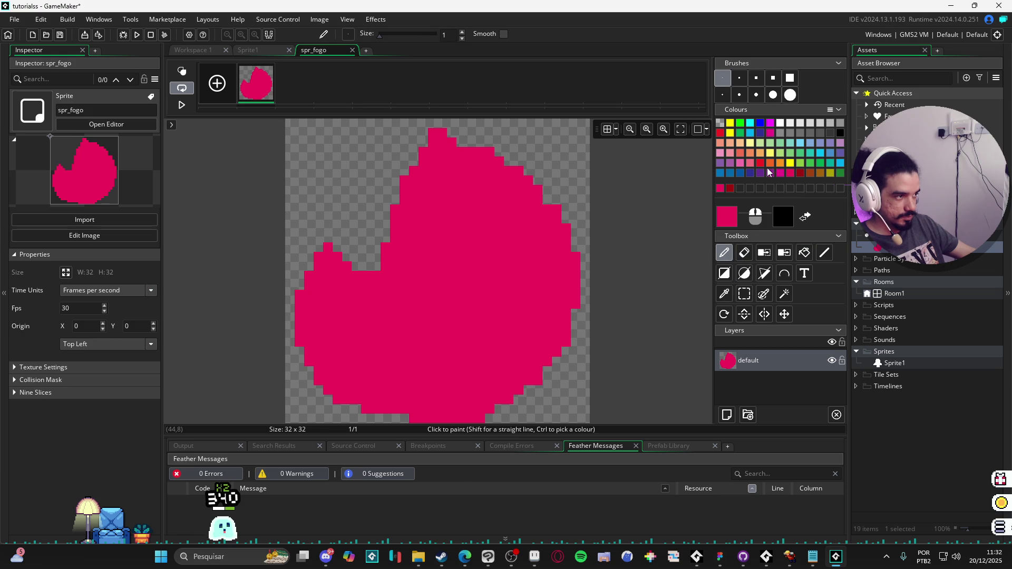
click(779, 163)
mouse_move(445, 415)
mouse_down()
mouse_move(371, 375)
mouse_move(479, 227)
mouse_move(461, 412)
mouse_up()
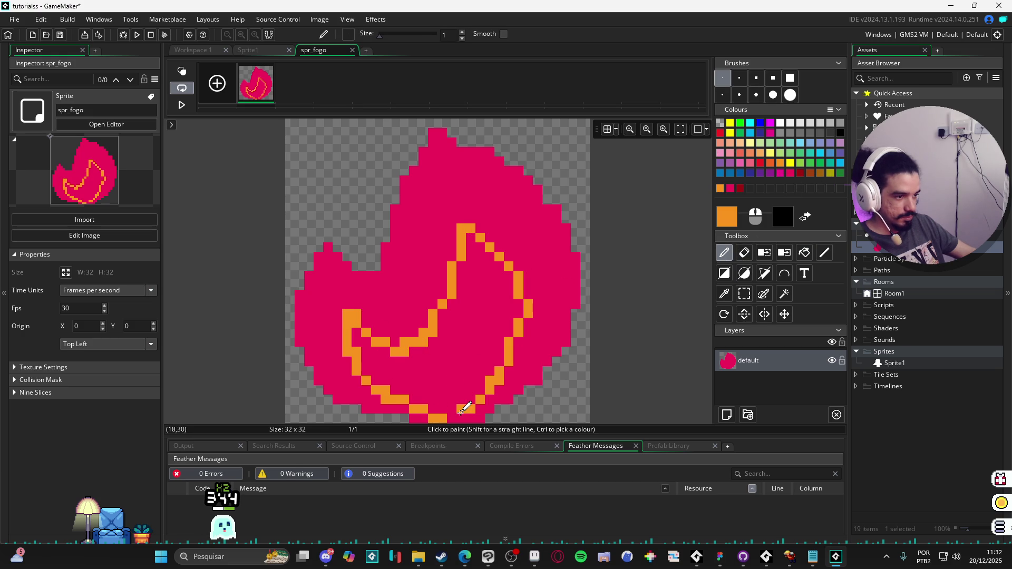
click(805, 255)
click(487, 332)
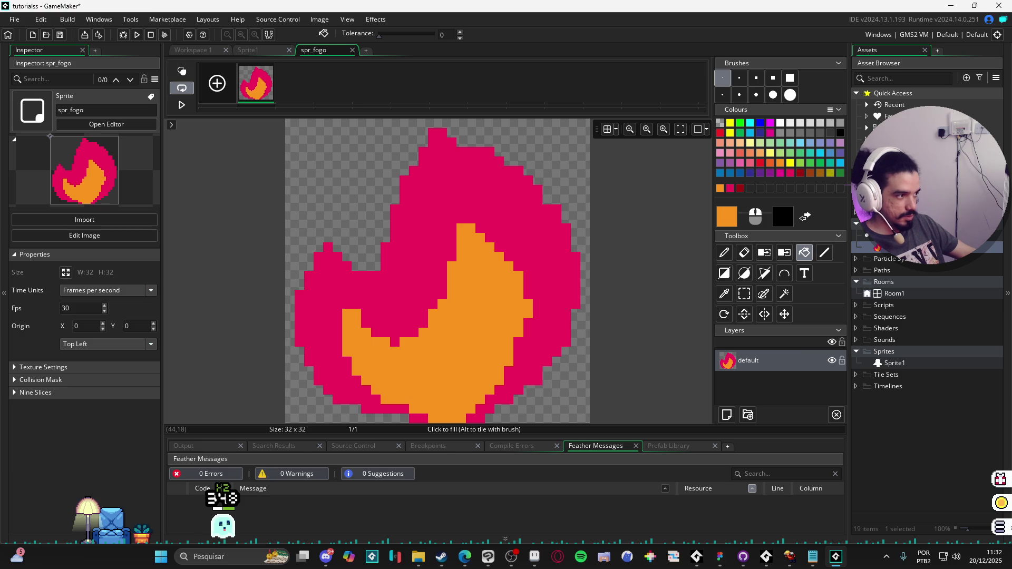
Create object obj_fogo, give it the spr_fogo sprite, and move spr_fogo into Sprites.
key(alt+o)
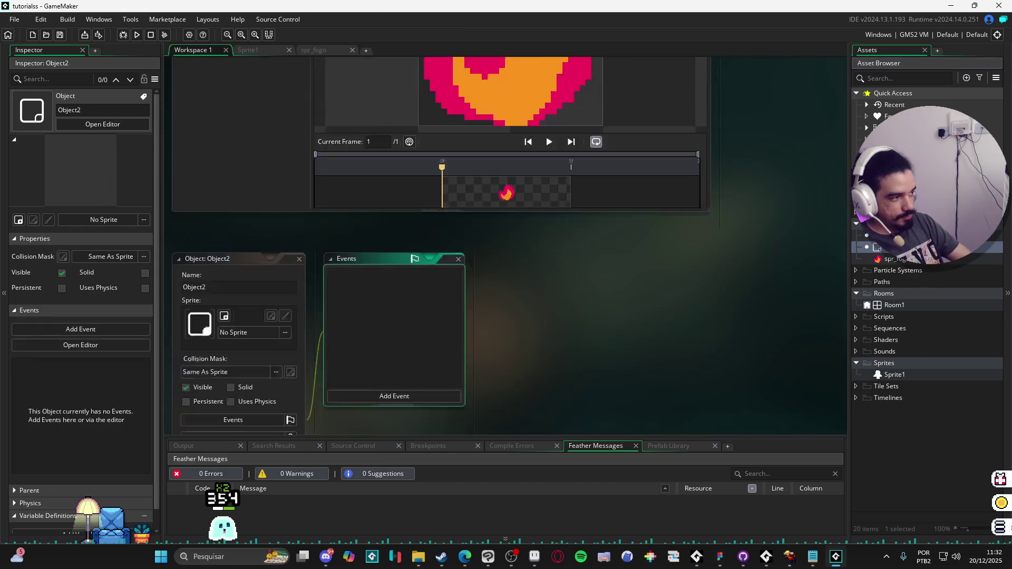
text(ob)
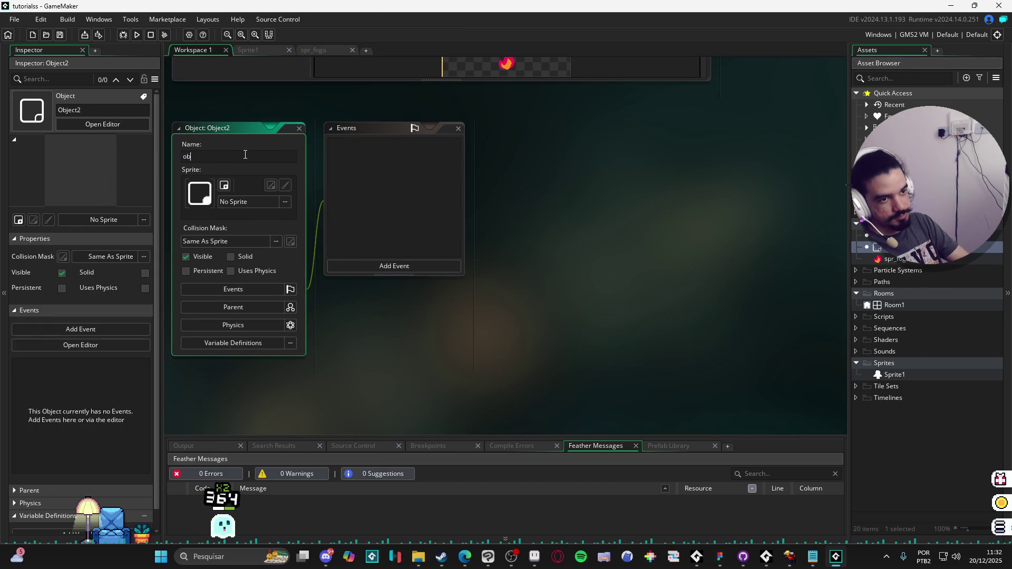
text(j_fogo)
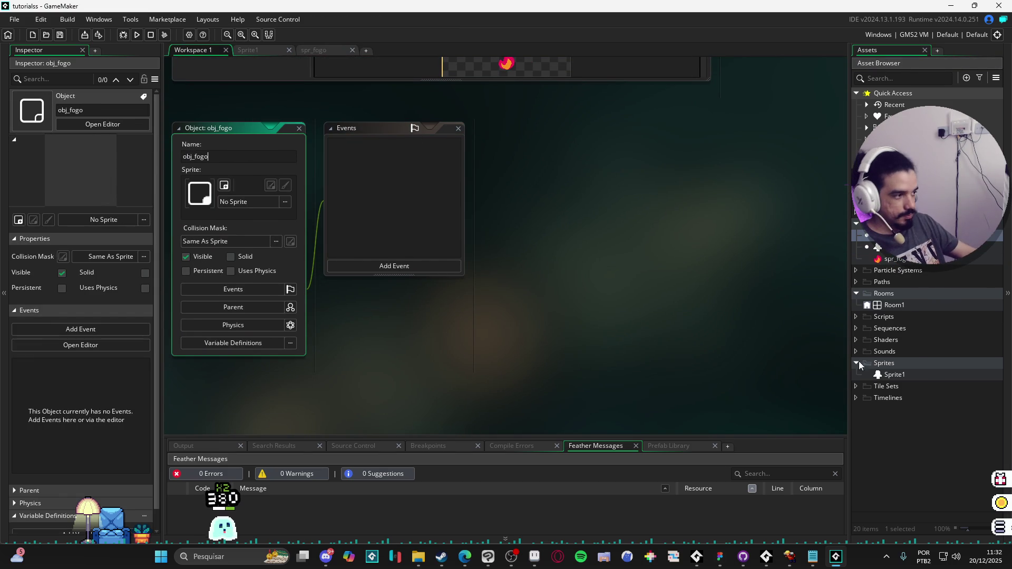
mouse_move(891, 259)
mouse_down()
mouse_move(345, 224)
mouse_move(243, 200)
mouse_up()
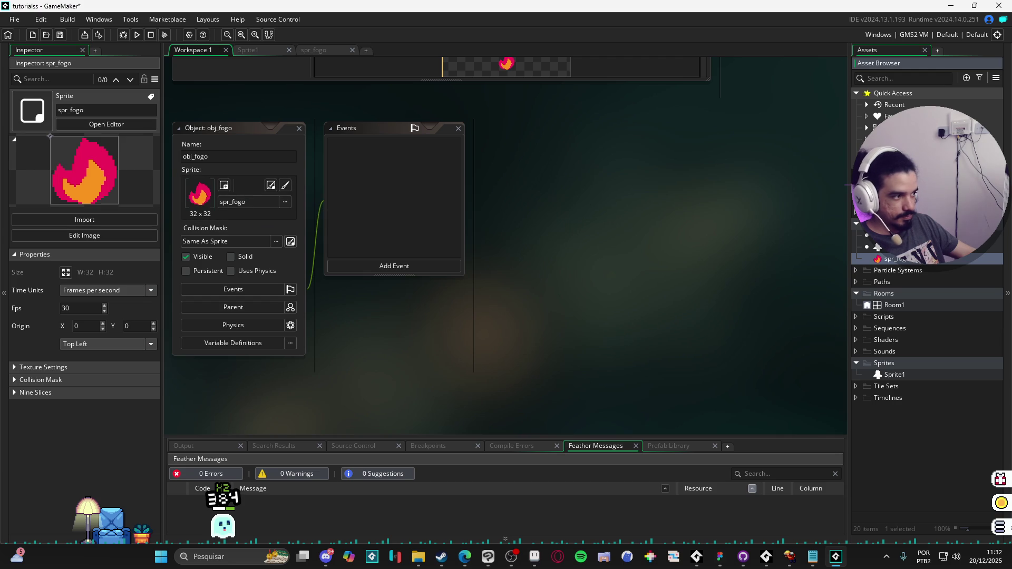
mouse_move(891, 259)
mouse_down()
mouse_move(913, 312)
mouse_move(919, 374)
mouse_move(891, 364)
mouse_up()
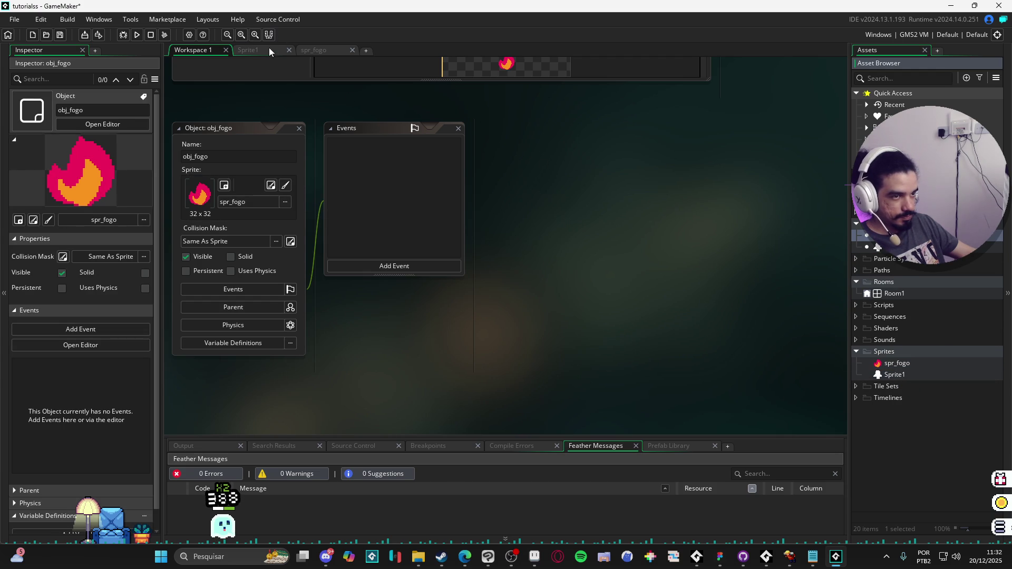
Set Room1's width to 320 and height to 180.
double_click(871, 297)
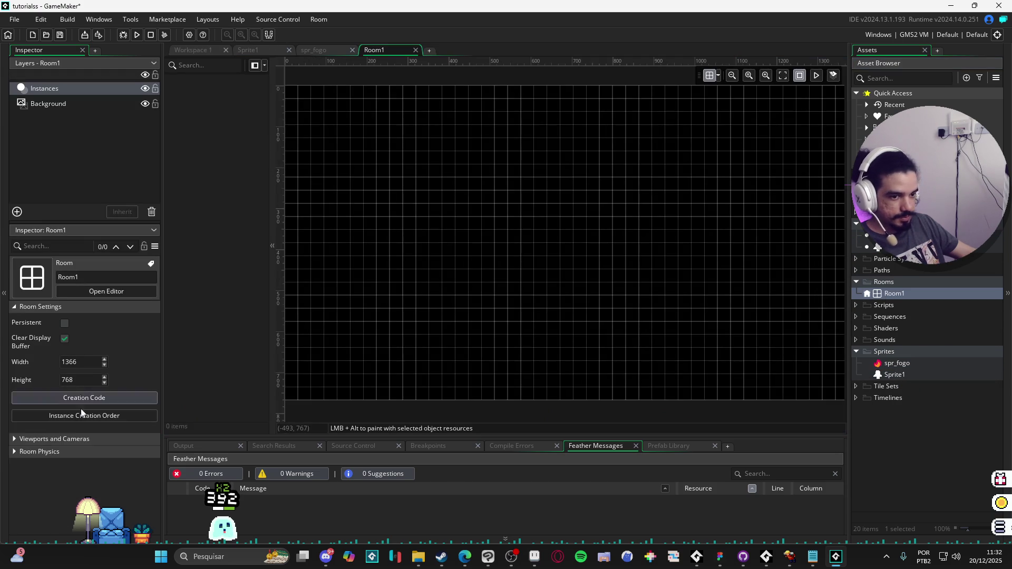
double_click(82, 361)
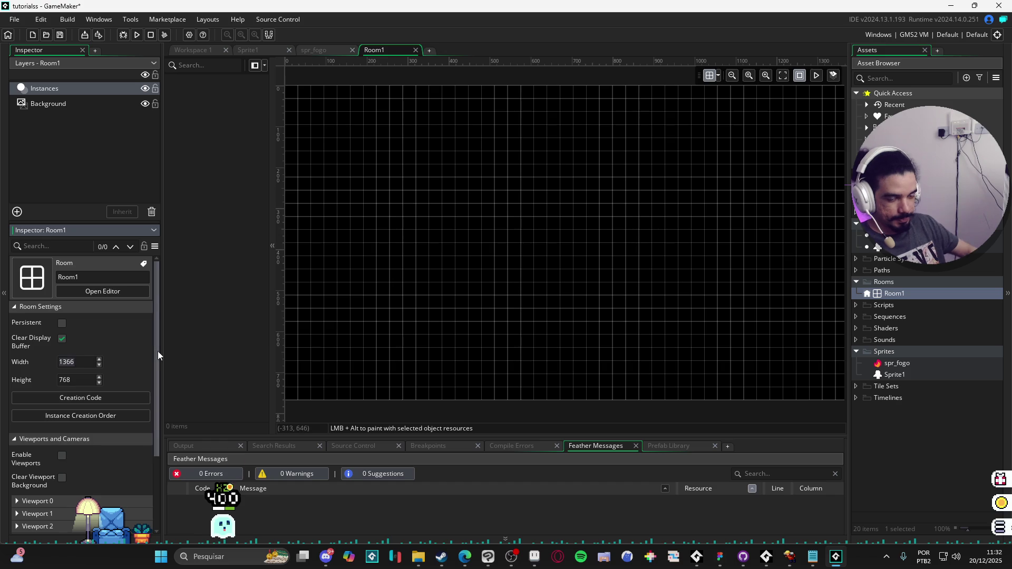
text(32)
key(Return)
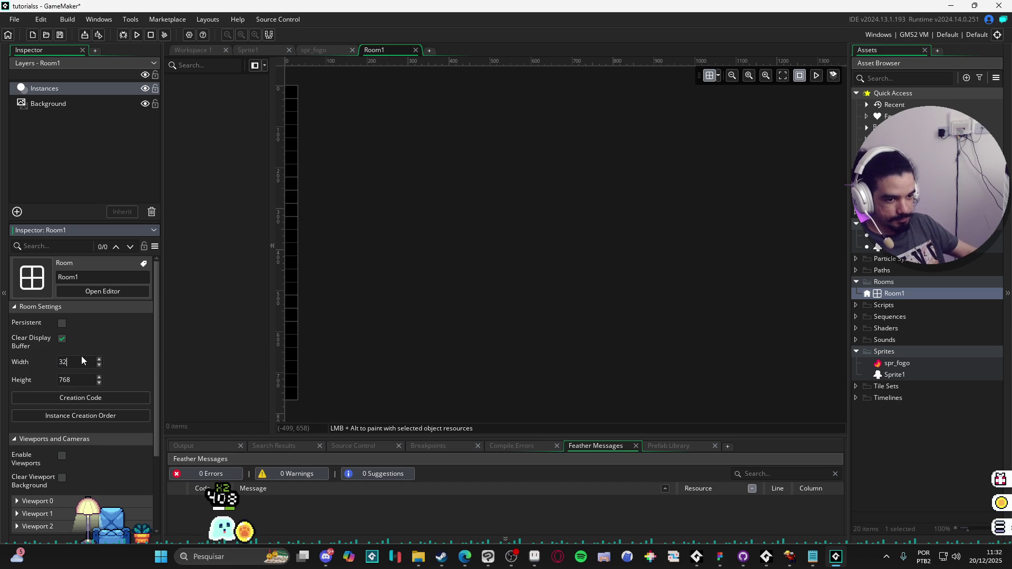
text(0180)
key(Return)
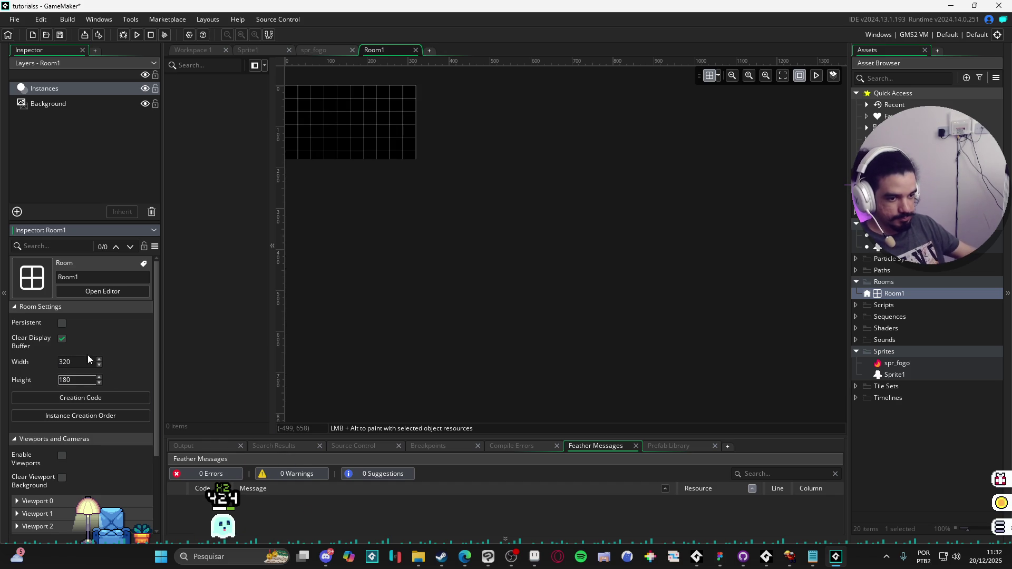
Give Viewport 0 a 320x180 camera and a 1280x720 viewport.
scroll(529, 261, up, 3)
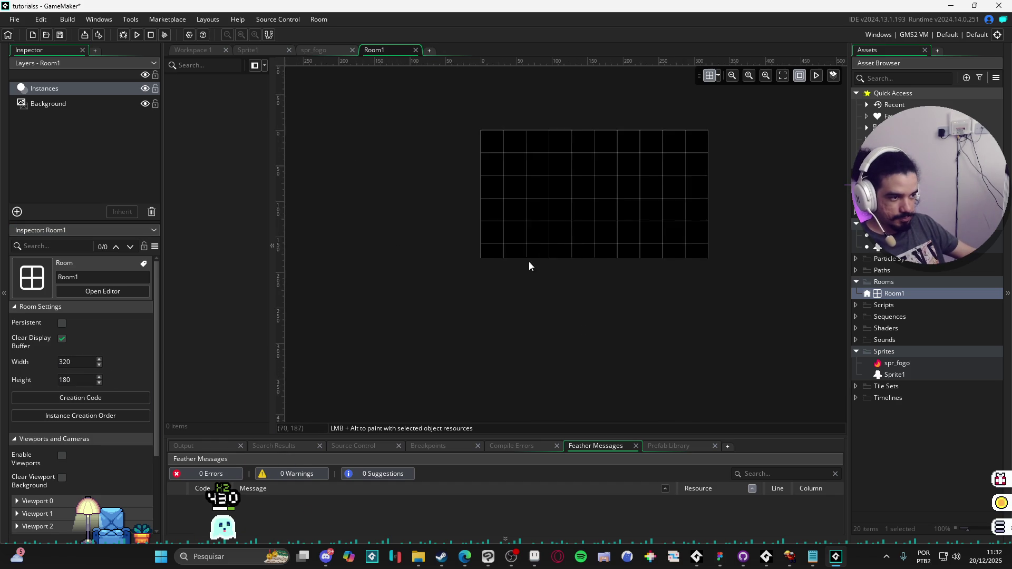
click(46, 499)
scroll(63, 491, down, 2)
scroll(78, 444, down, 2)
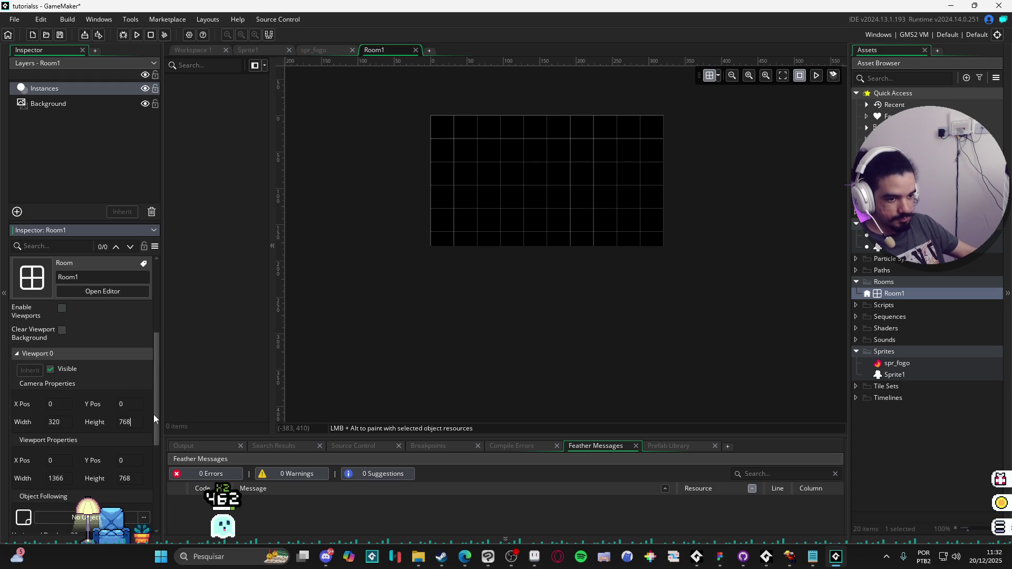
click(426, 333)
click(57, 478)
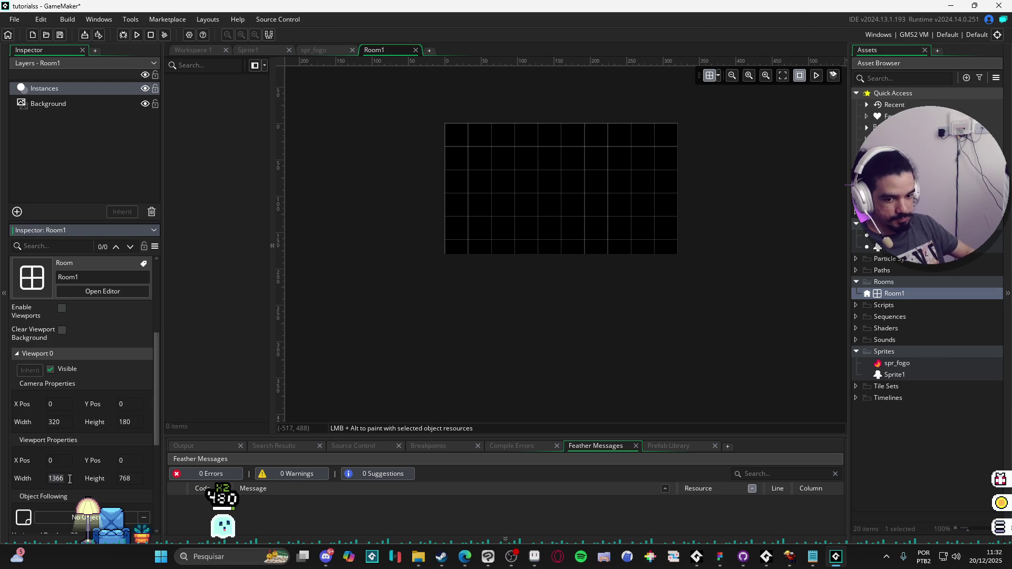
text(1280)
key(Tab)
text(720)
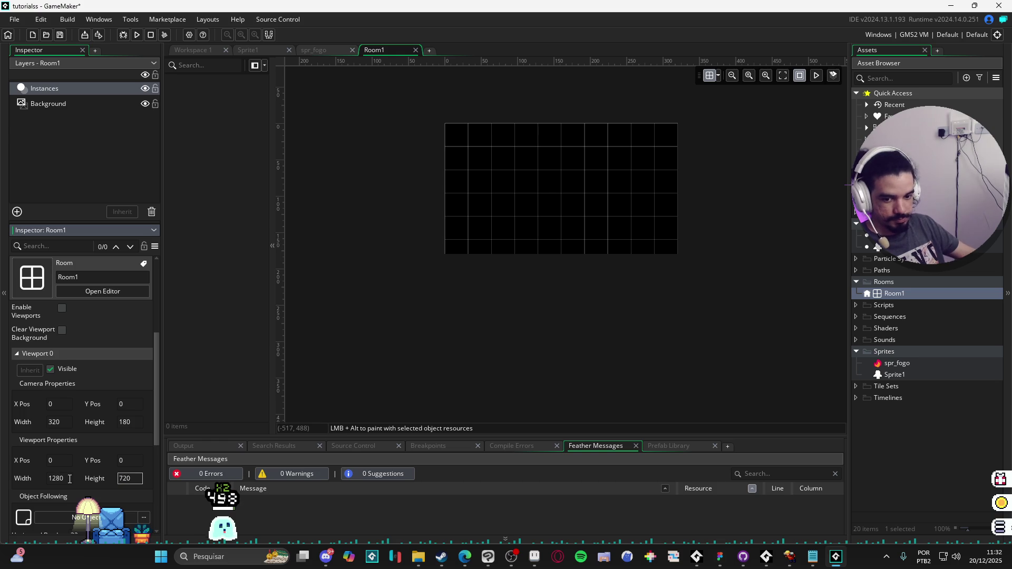
Turn on Enable Viewports for Room1.
scroll(72, 474, up, 5)
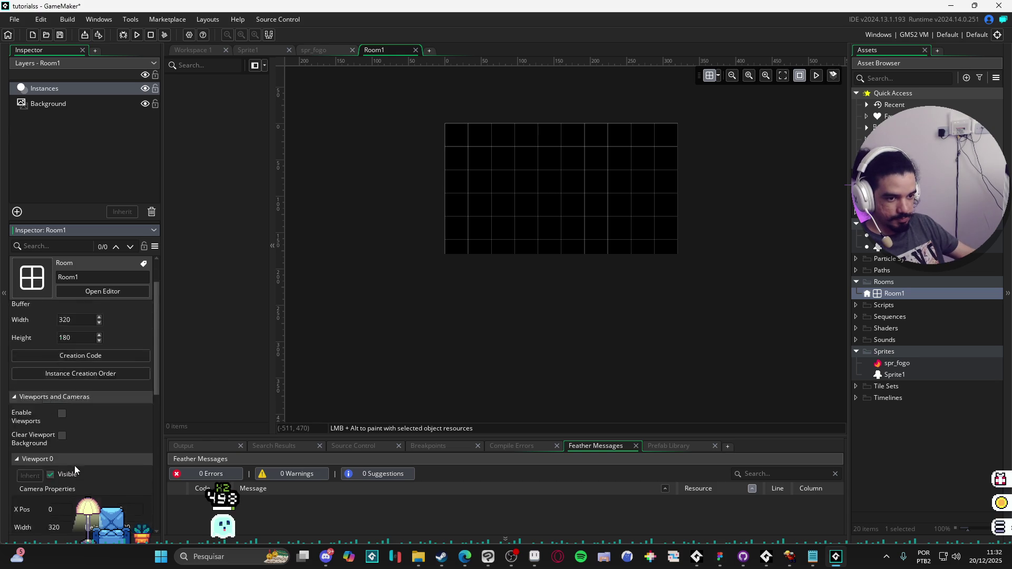
scroll(75, 465, up, 2)
click(507, 289)
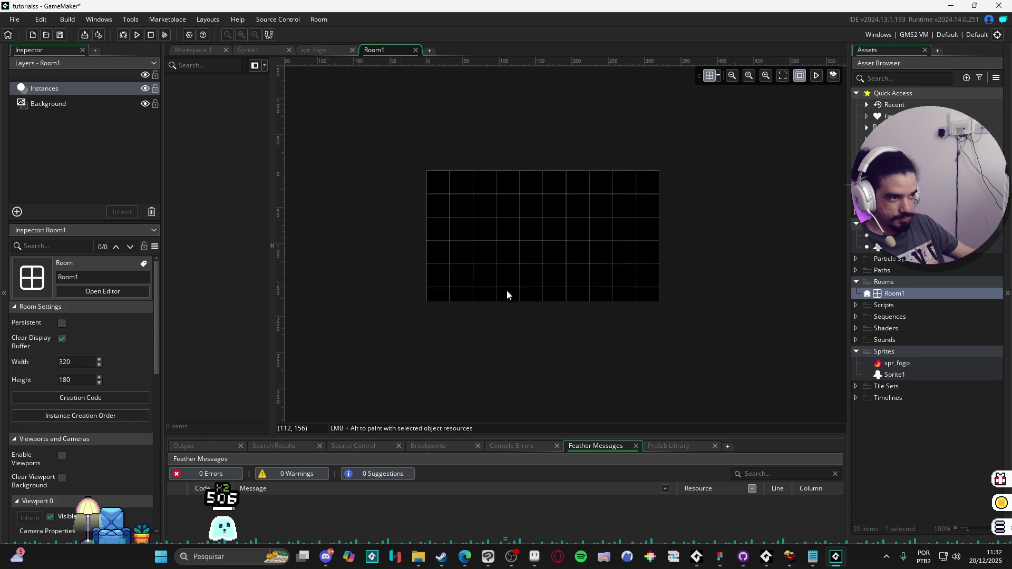
click(800, 75)
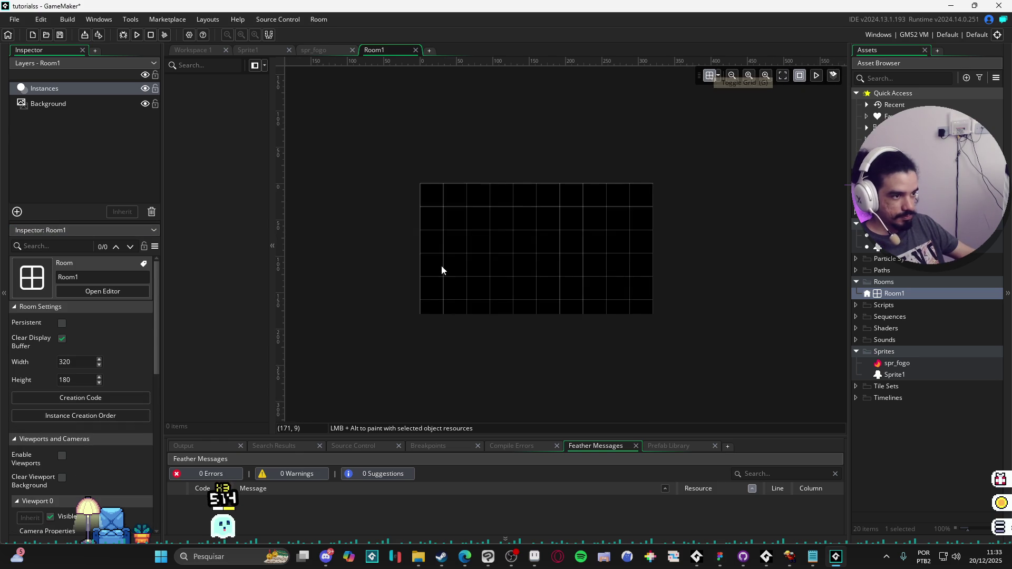
scroll(66, 433, down, 1)
click(61, 434)
click(557, 340)
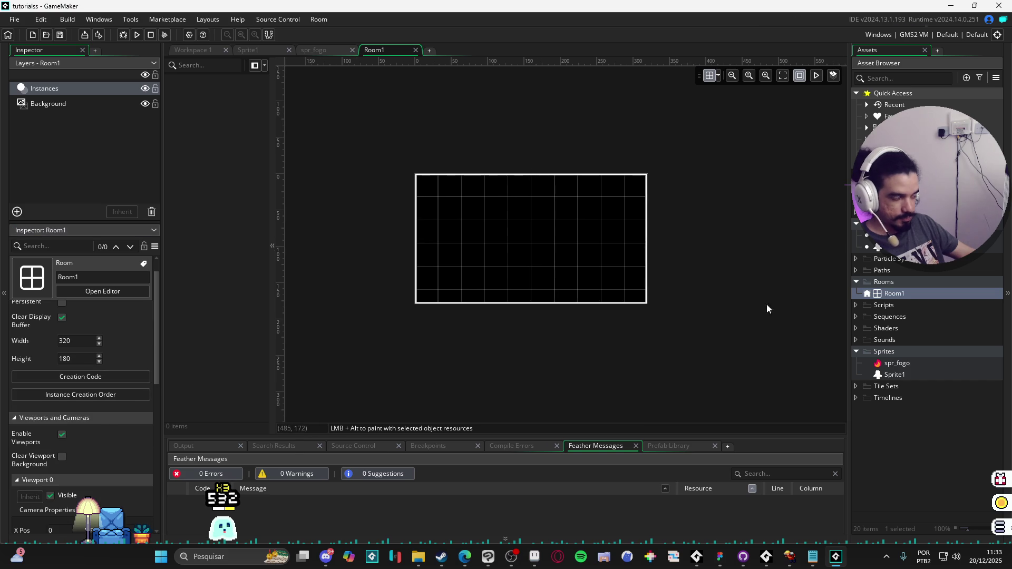
Set the room's Background layer colour to a brighter grey-green.
click(68, 104)
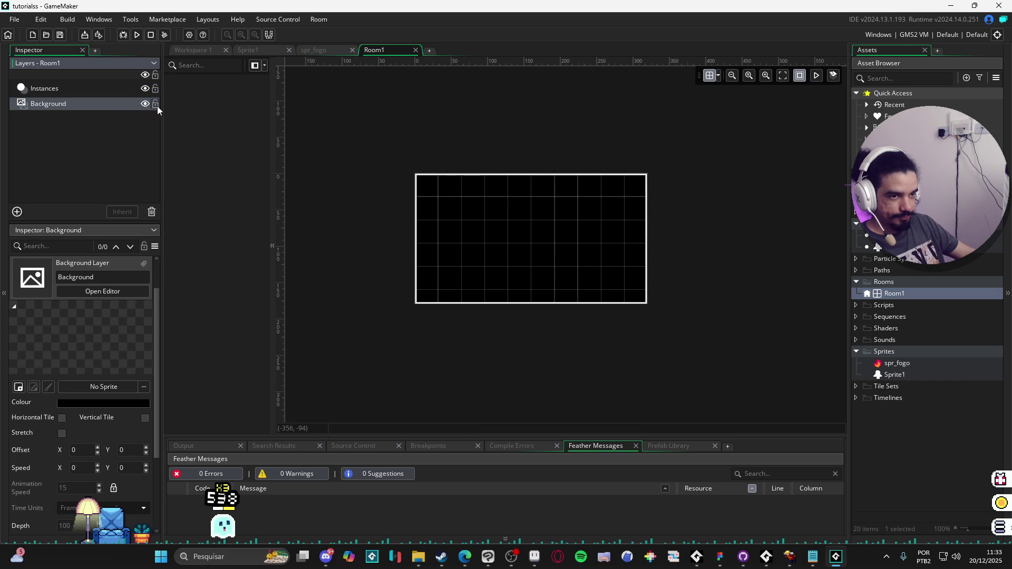
click(105, 404)
click(147, 143)
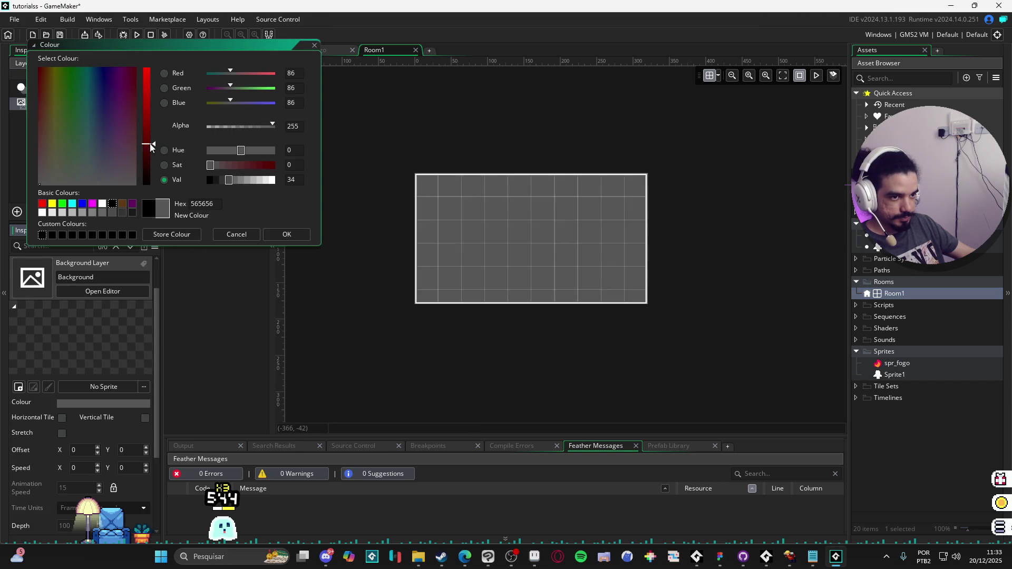
drag(106, 163, 78, 175)
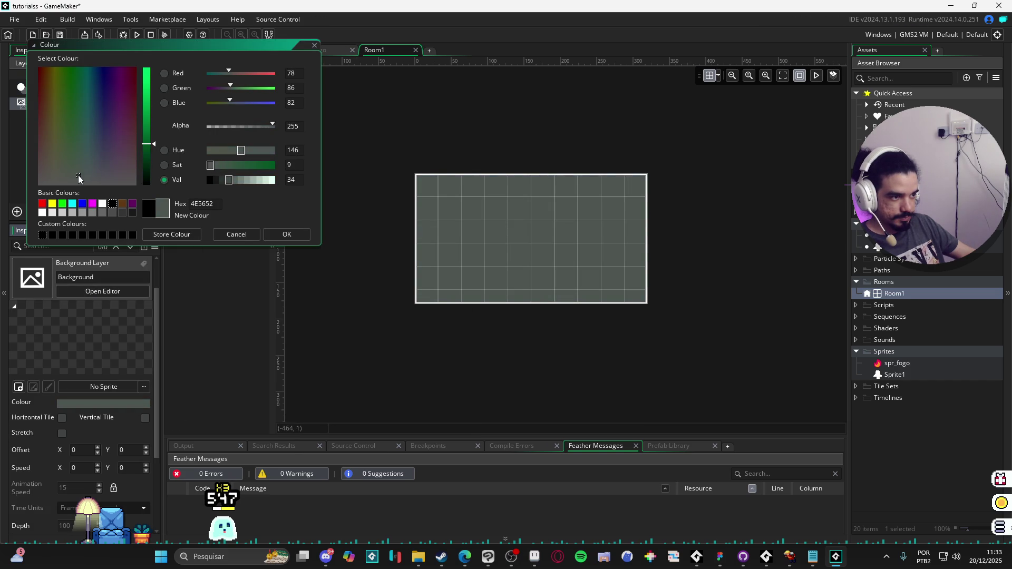
click(303, 236)
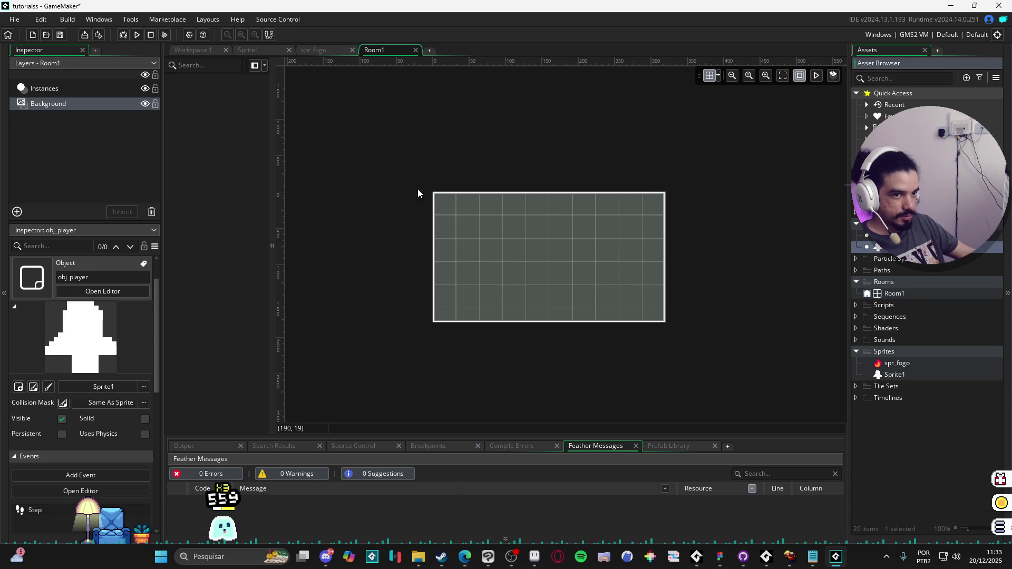
Place an obj_player instance in the Instances layer and turn off the grid.
click(106, 90)
drag(895, 259, 580, 282)
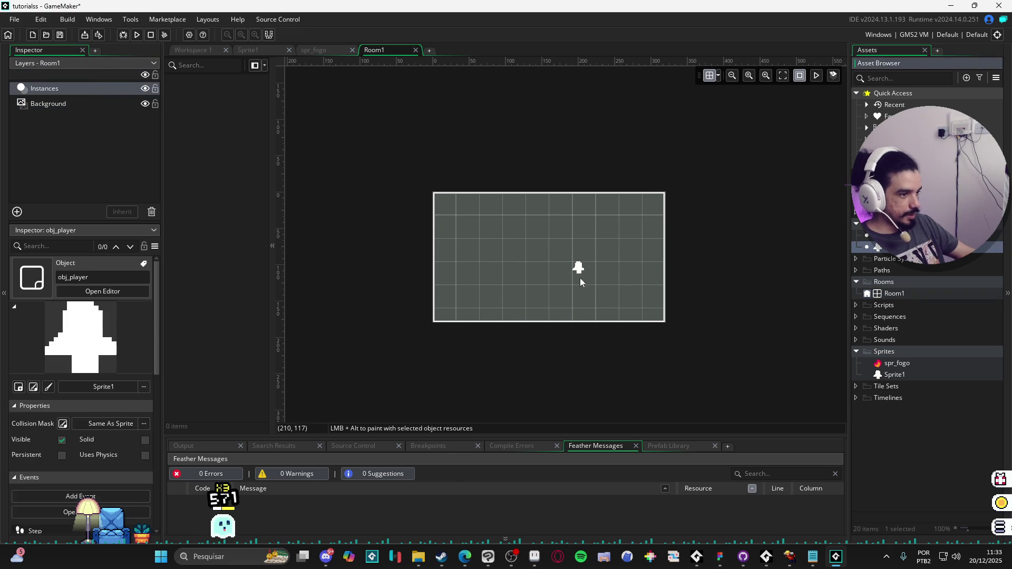
click(710, 75)
scroll(592, 261, up, 2)
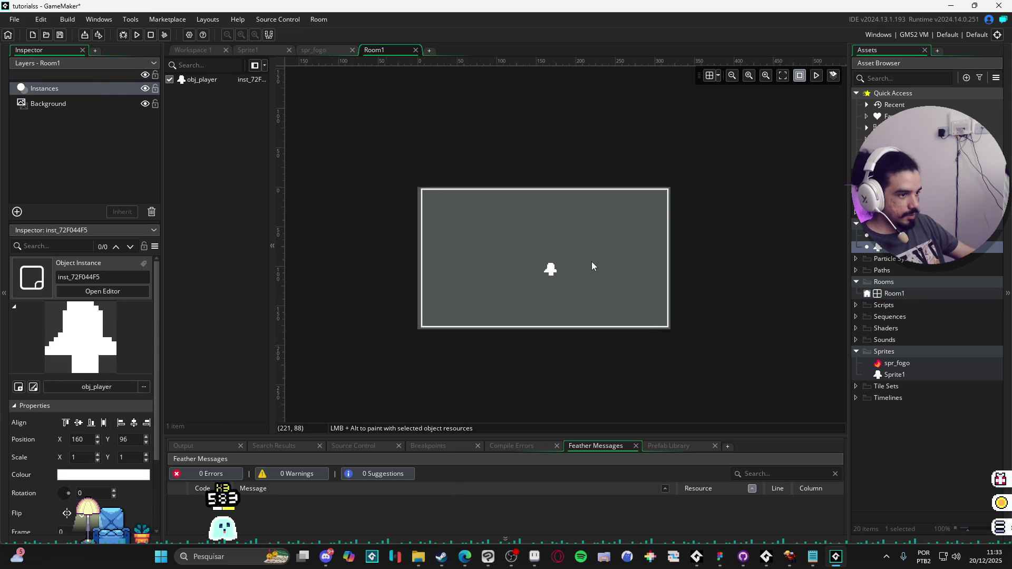
Place obj_fogo fires around the room, including ones near the player at (106,42) and (99,101).
drag(452, 286, 457, 271)
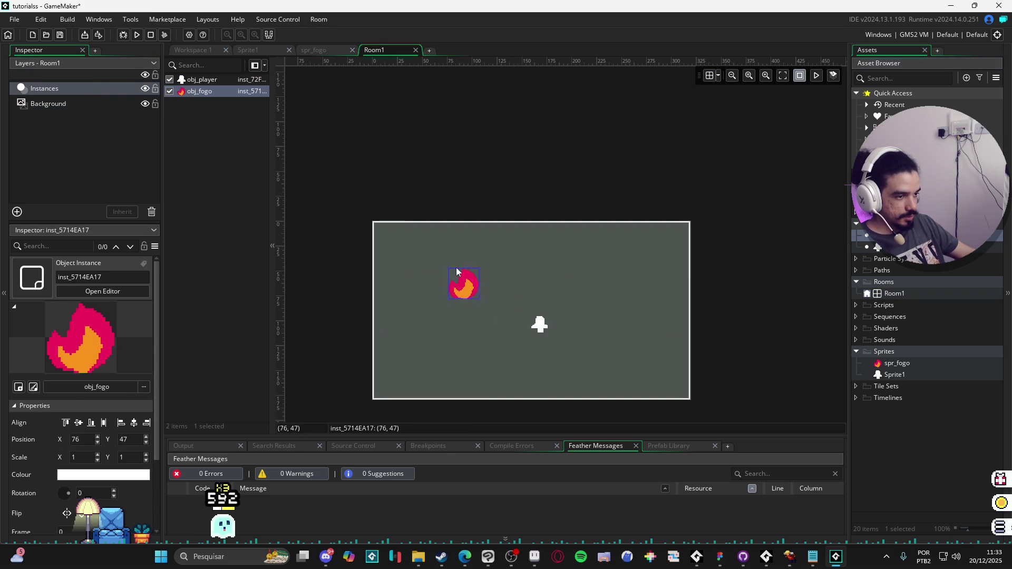
alt+click(627, 357)
drag(613, 231, 584, 298)
alt+click(380, 232)
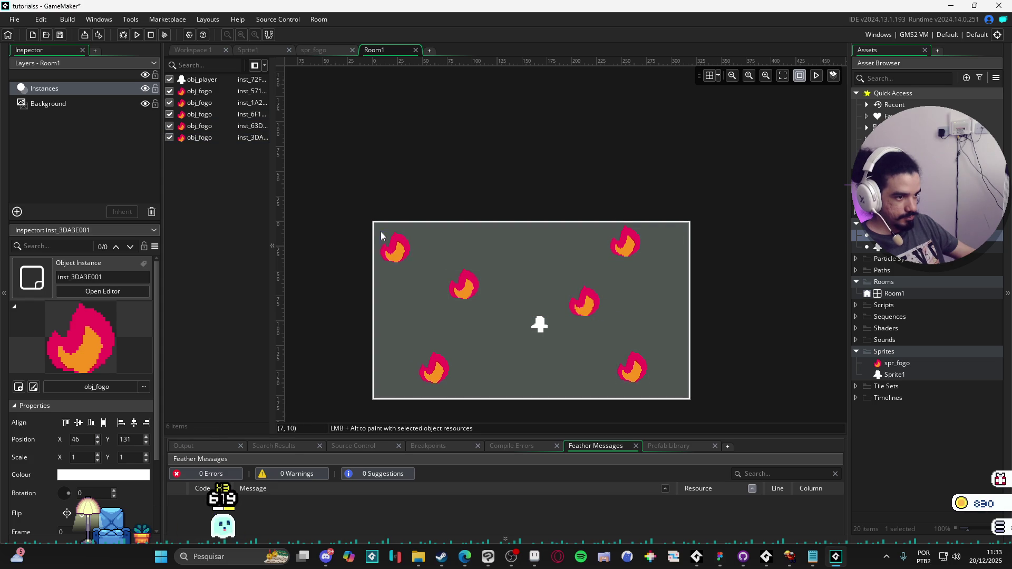
mouse_move(476, 287)
mouse_down()
mouse_move(479, 297)
mouse_move(482, 269)
mouse_up()
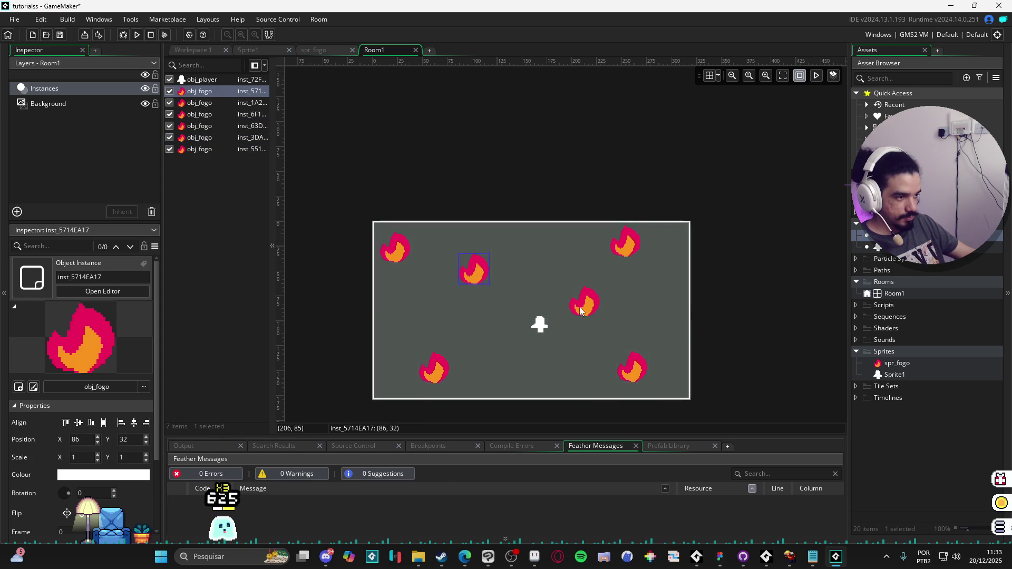
drag(585, 303, 577, 336)
click(492, 286)
drag(493, 286, 506, 296)
click(489, 346)
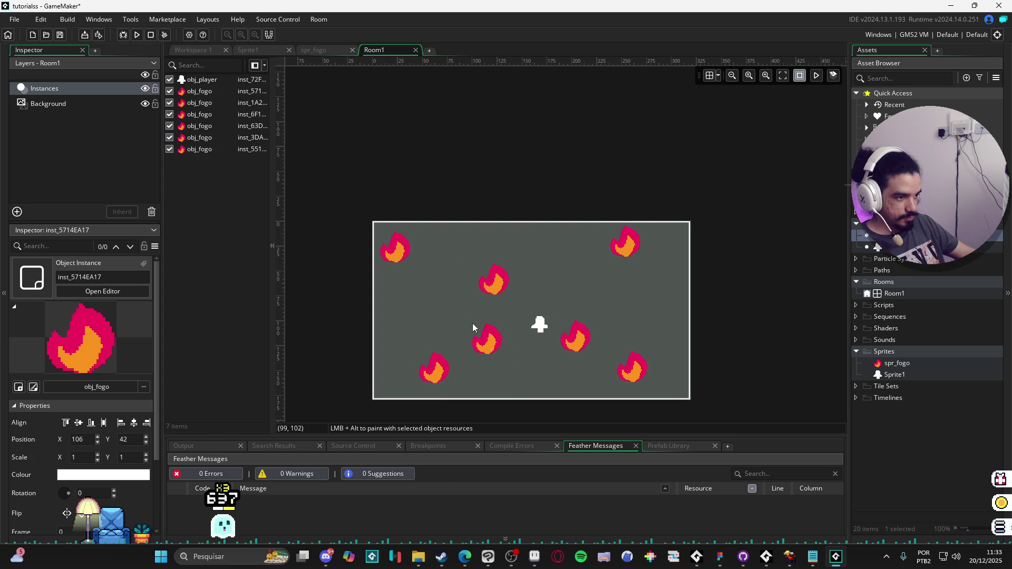
alt+click(473, 323)
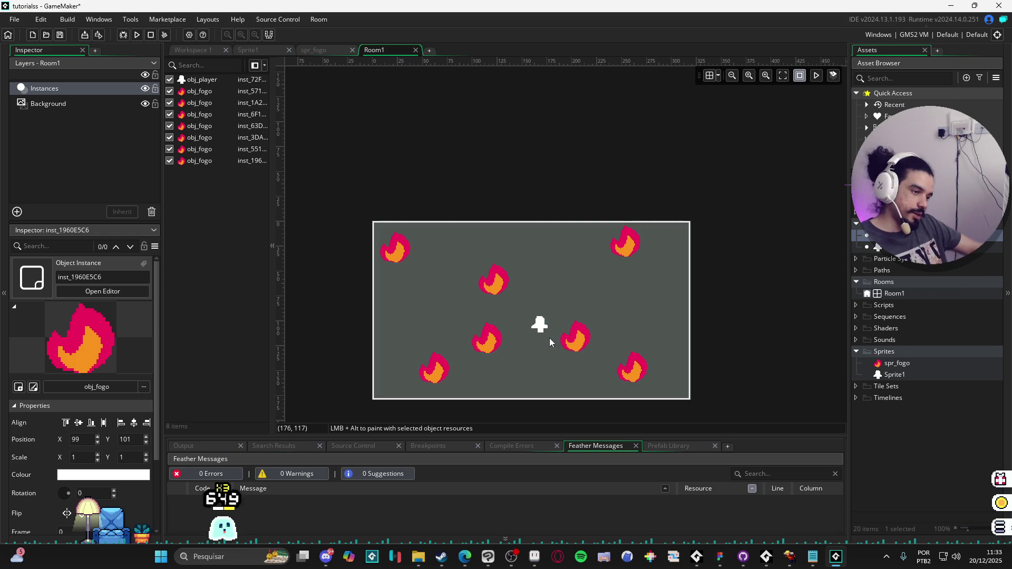
Run the game with F5, then stop the test run.
key(F5)
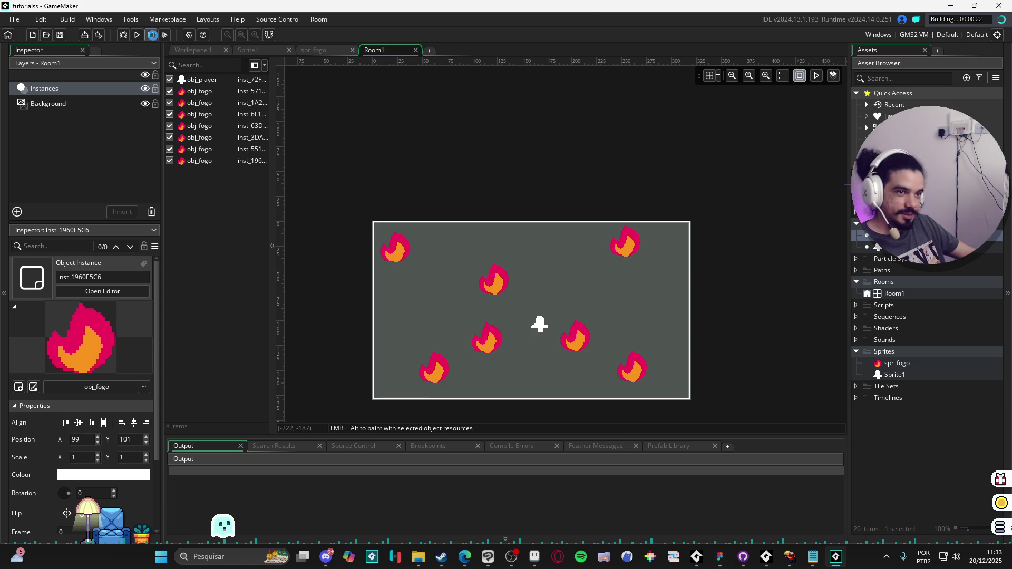
click(152, 34)
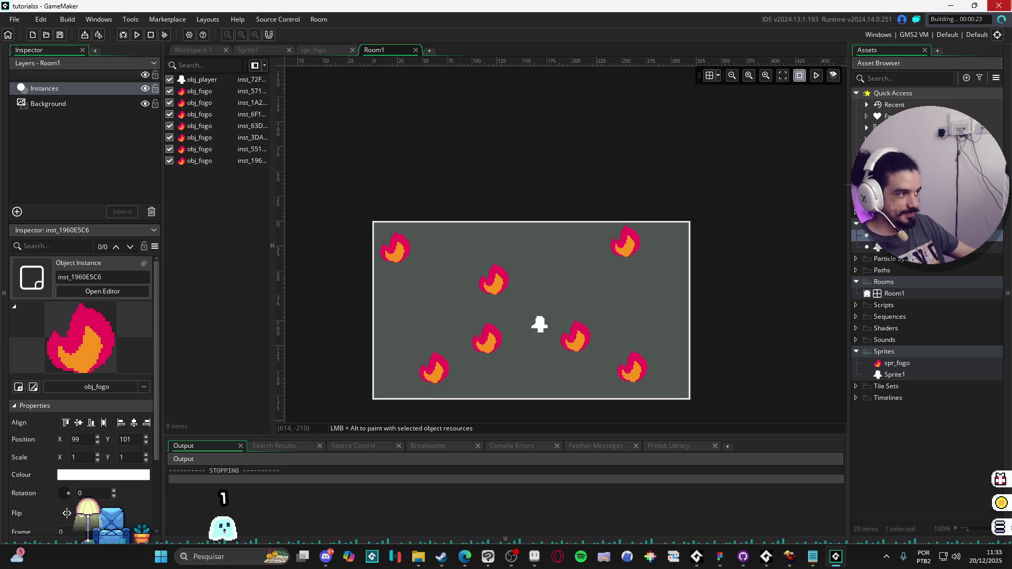
Relaunch GameMaker from the Start menu's Recent list.
key(alt+Tab)
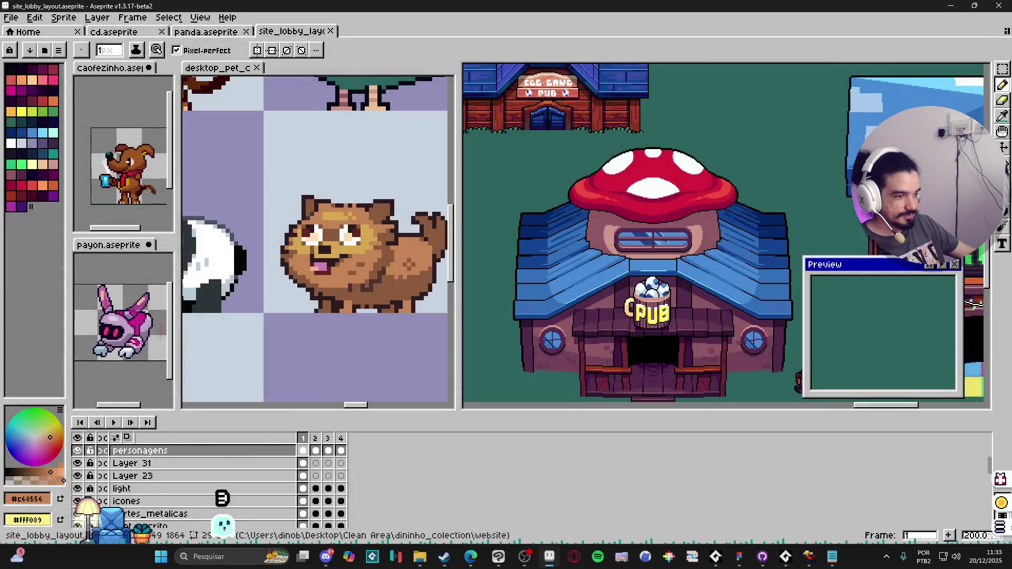
key(super)
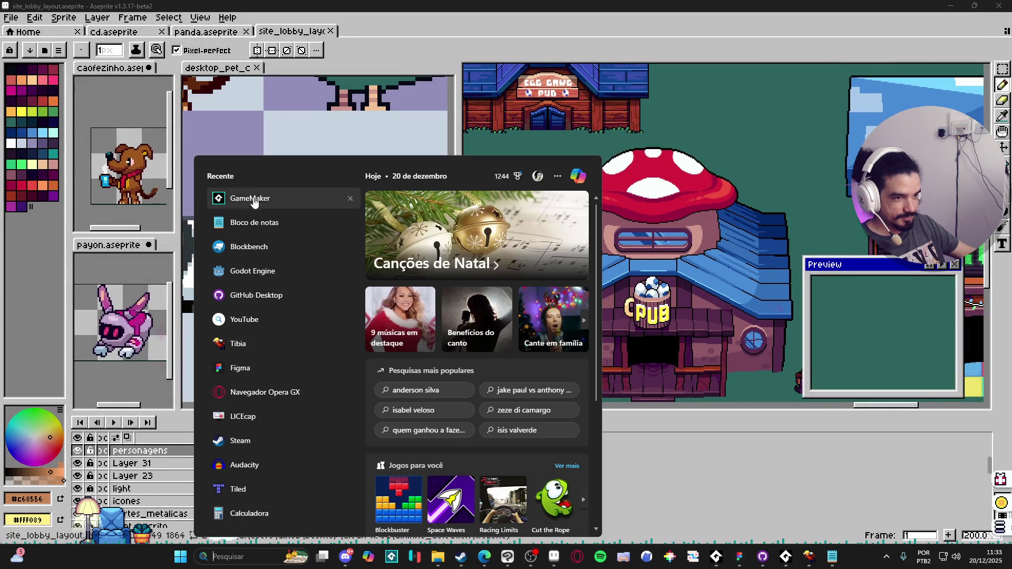
click(253, 201)
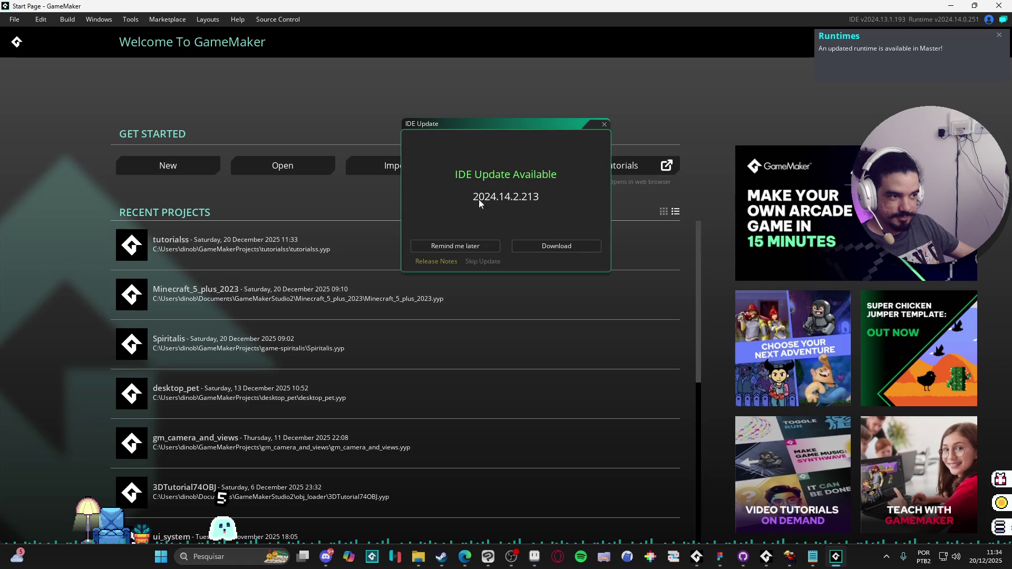
Dismiss the update notice and switch to Master runtime v2024.13.1.242 in Preferences, restarting GameMaker.
click(604, 125)
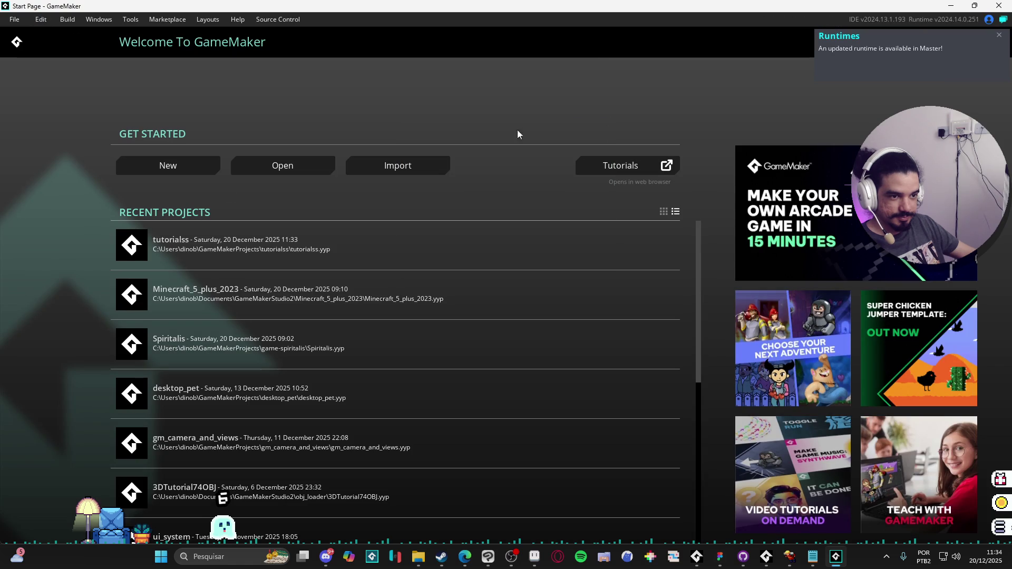
click(41, 19)
mouse_move(15, 19)
click(36, 120)
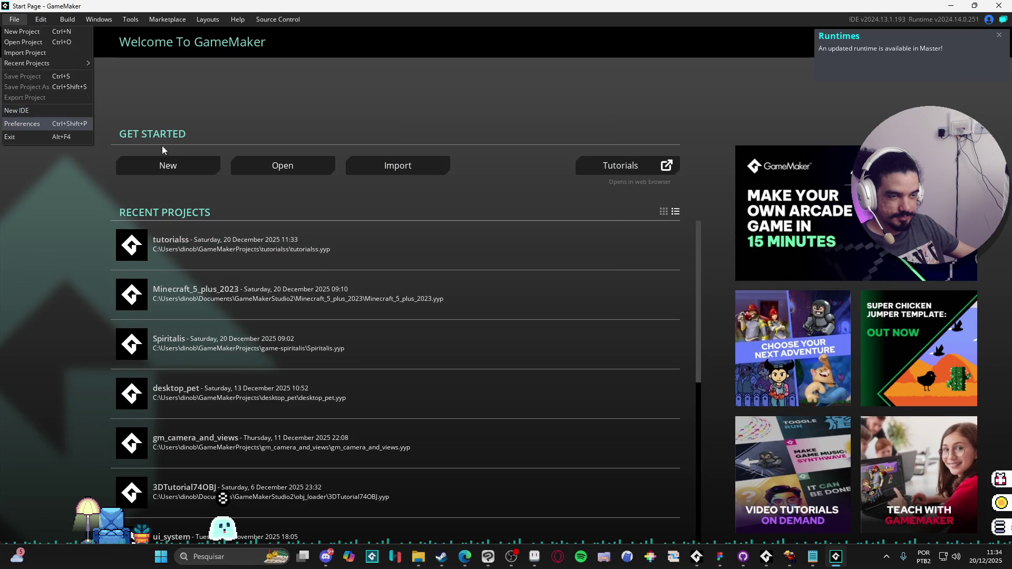
scroll(308, 376, down, 2)
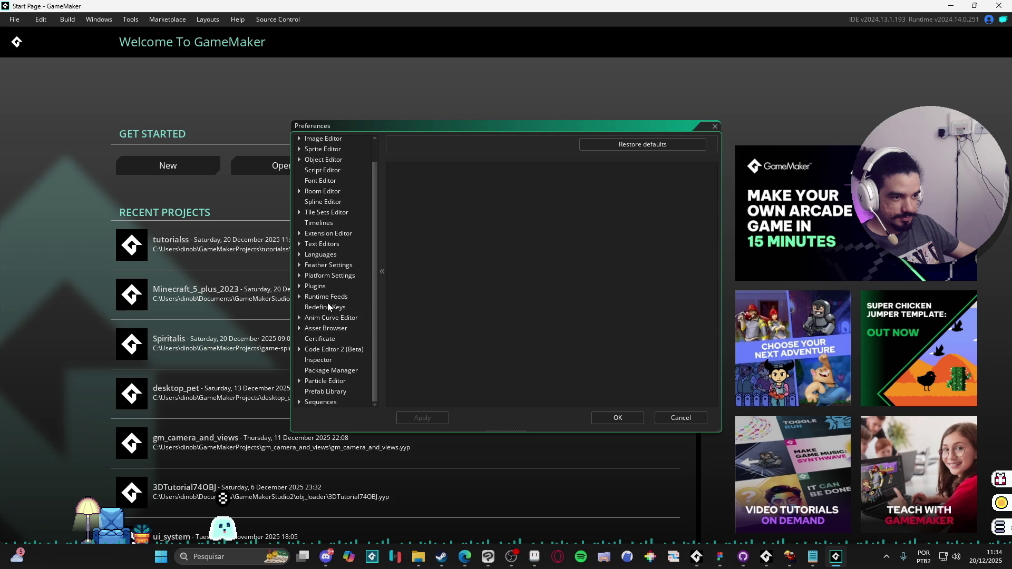
double_click(326, 296)
click(321, 305)
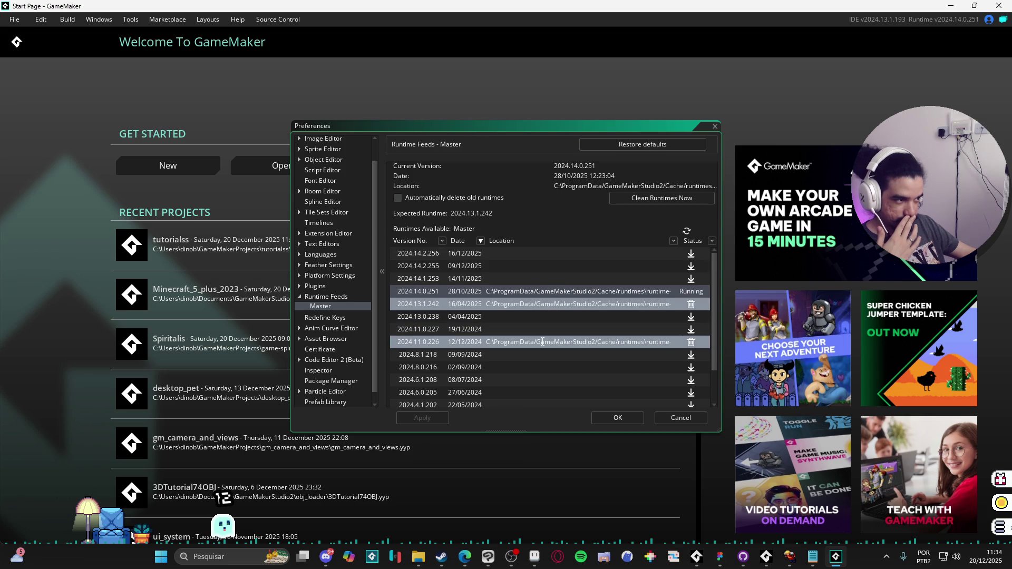
double_click(542, 342)
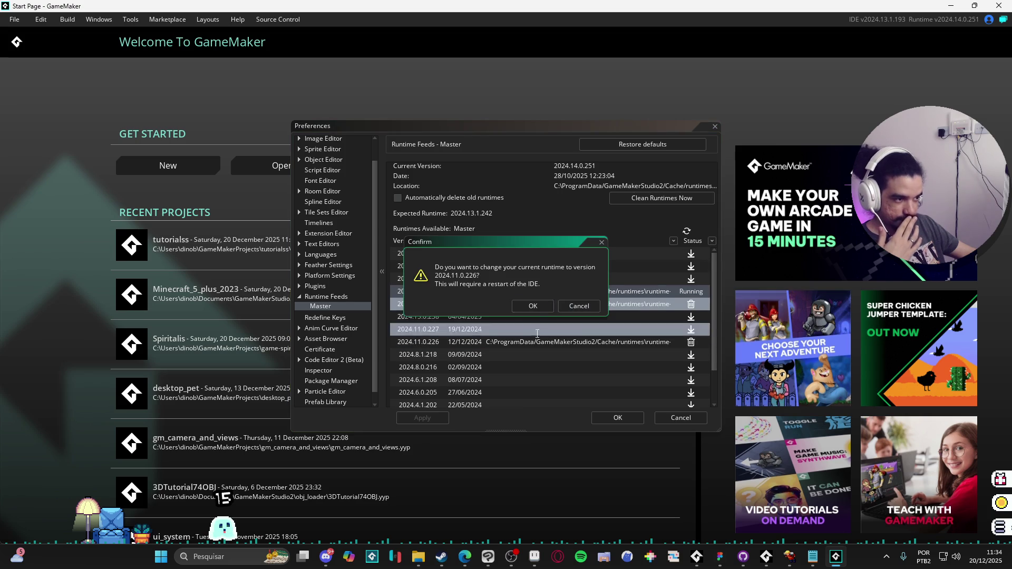
key(Return)
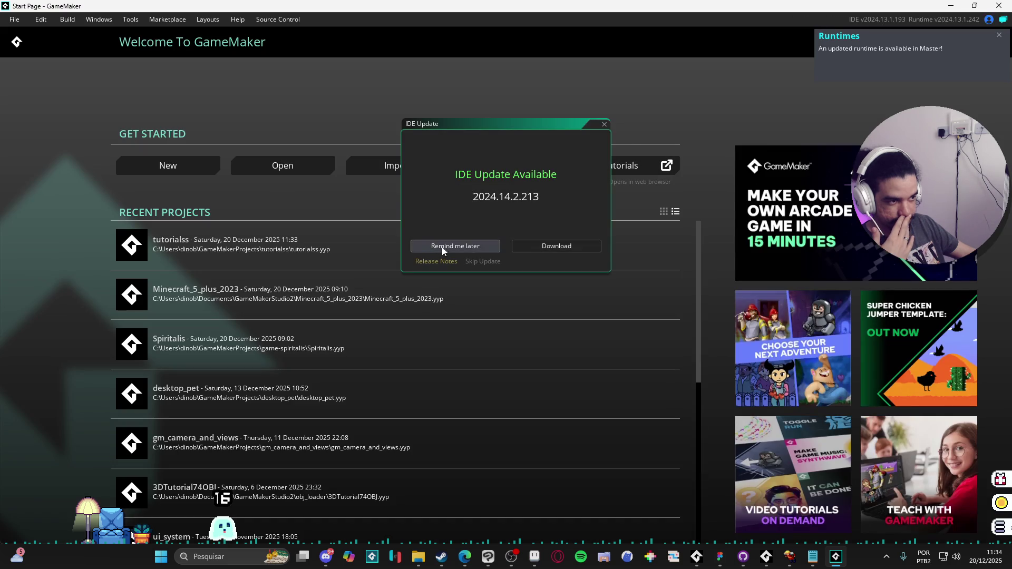
Reopen tutorialss from Recent Projects maximized, run it with F5, then close the game window.
click(604, 125)
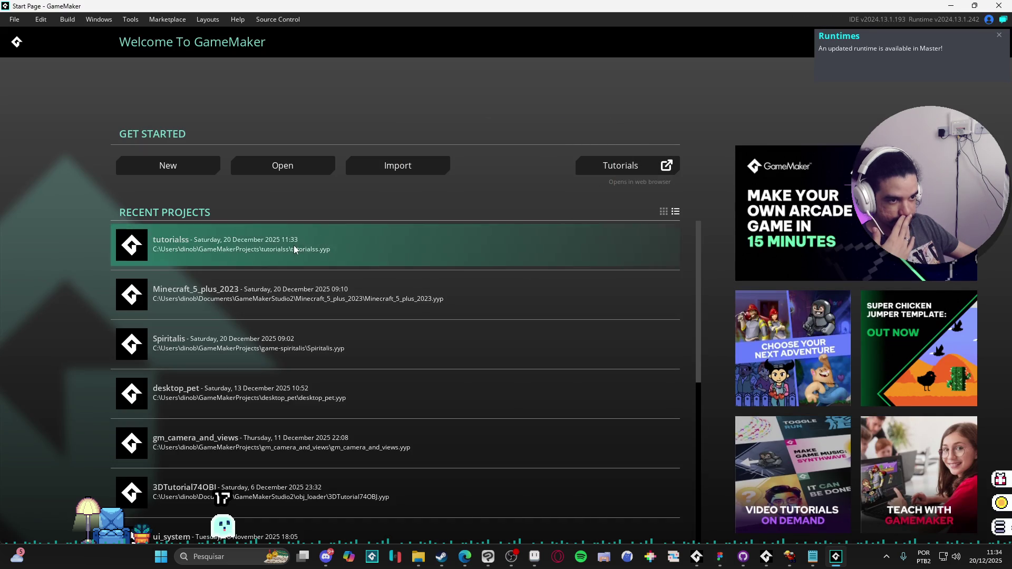
click(475, 245)
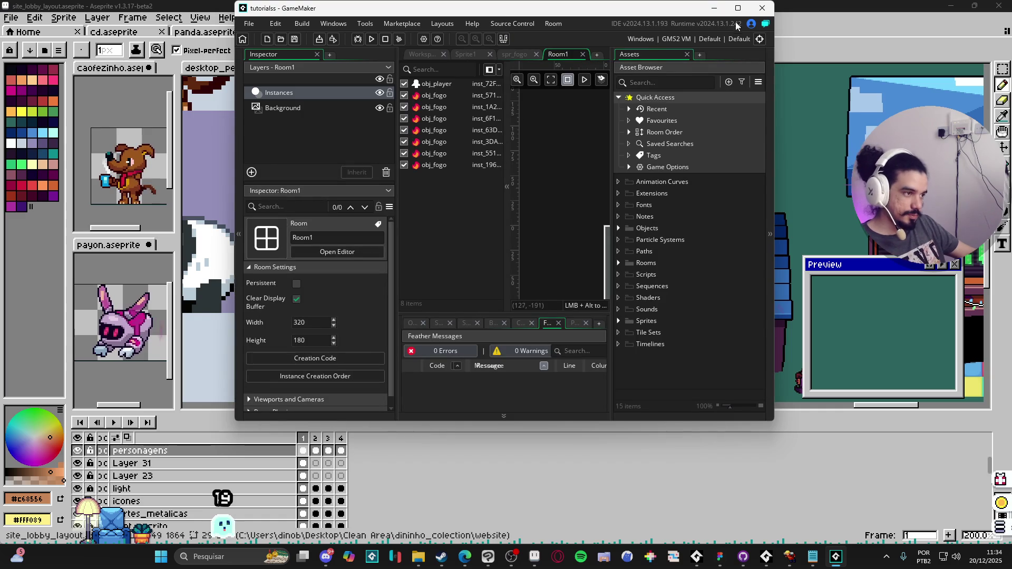
click(738, 8)
key(F5)
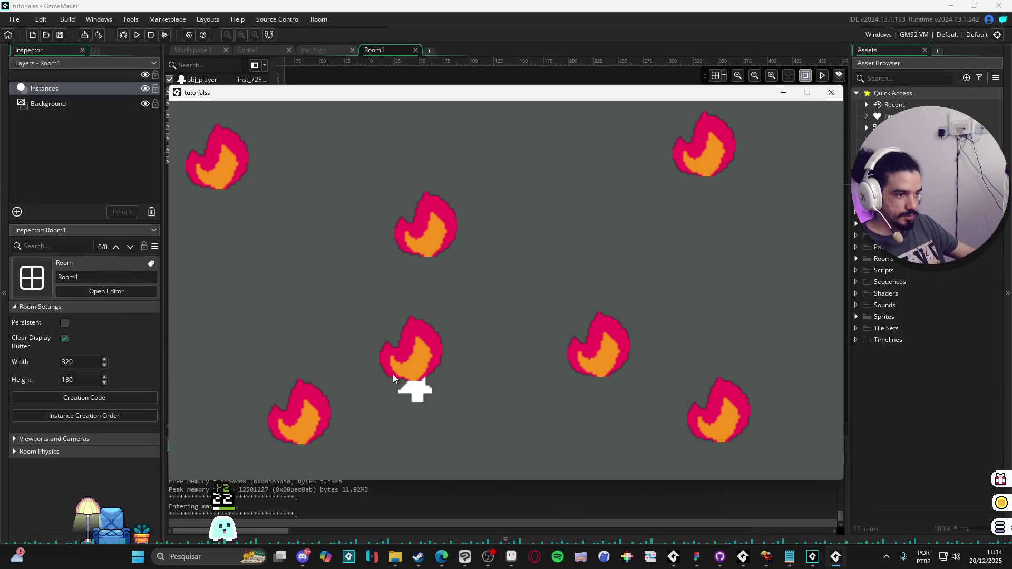
click(831, 92)
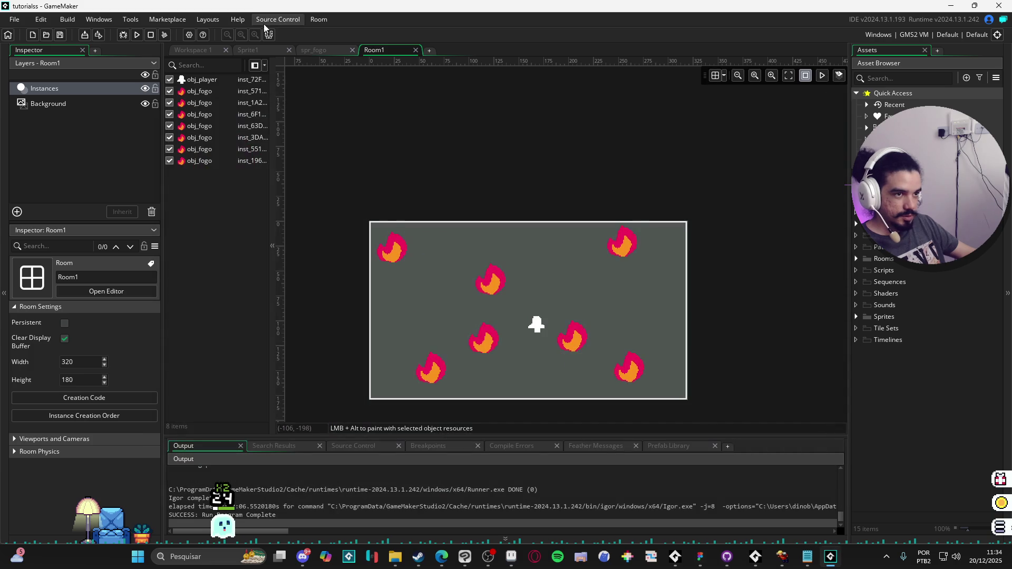
Uncheck Interpolate colours between pixels in the Windows Graphics game options and run the game again.
click(189, 35)
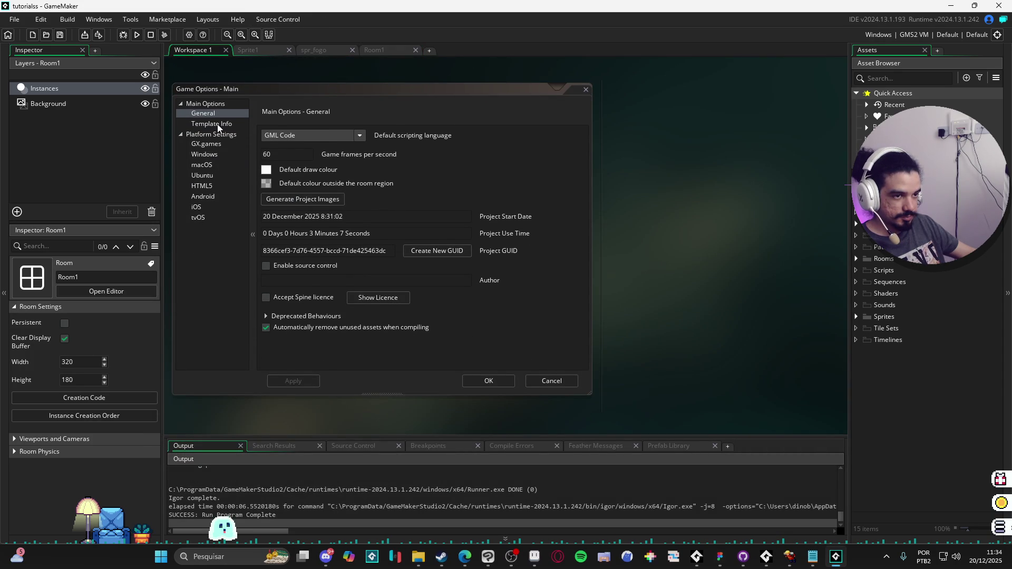
click(208, 187)
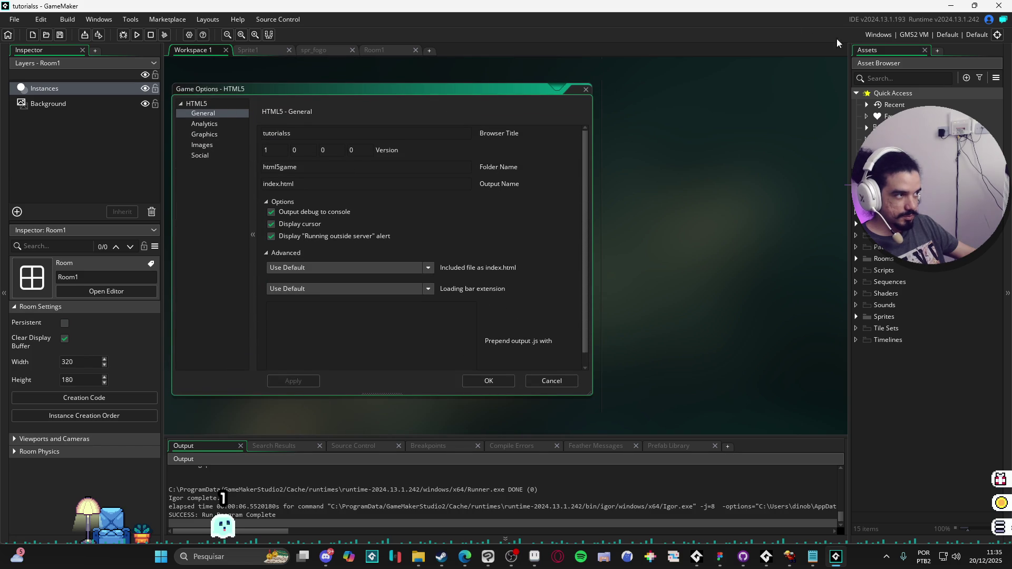
click(189, 34)
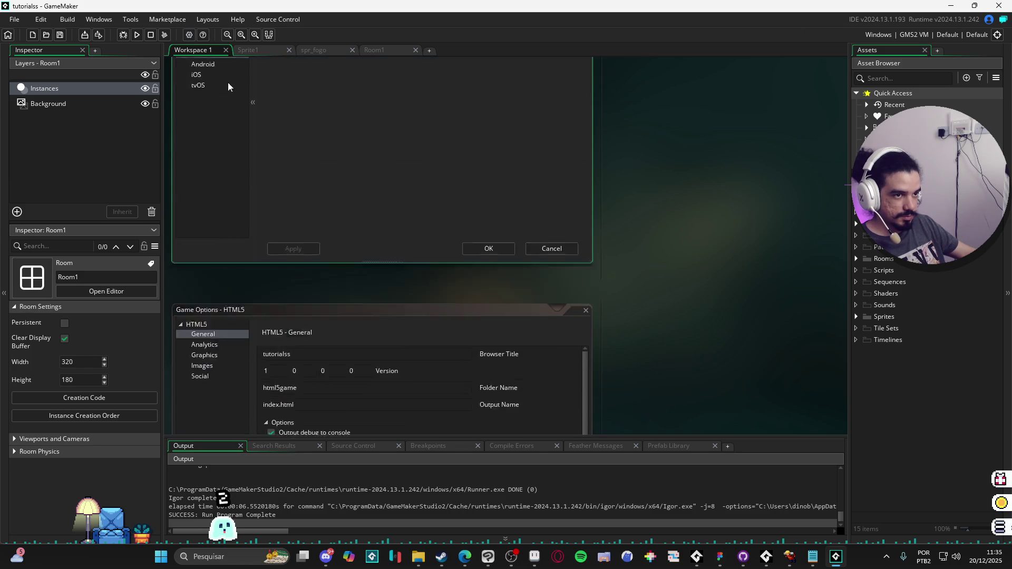
click(223, 154)
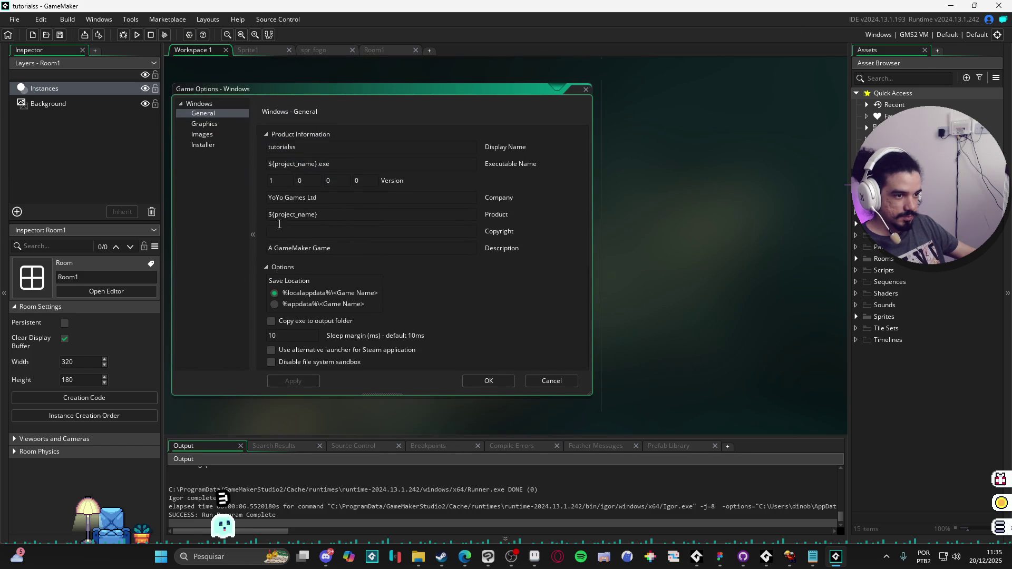
click(205, 124)
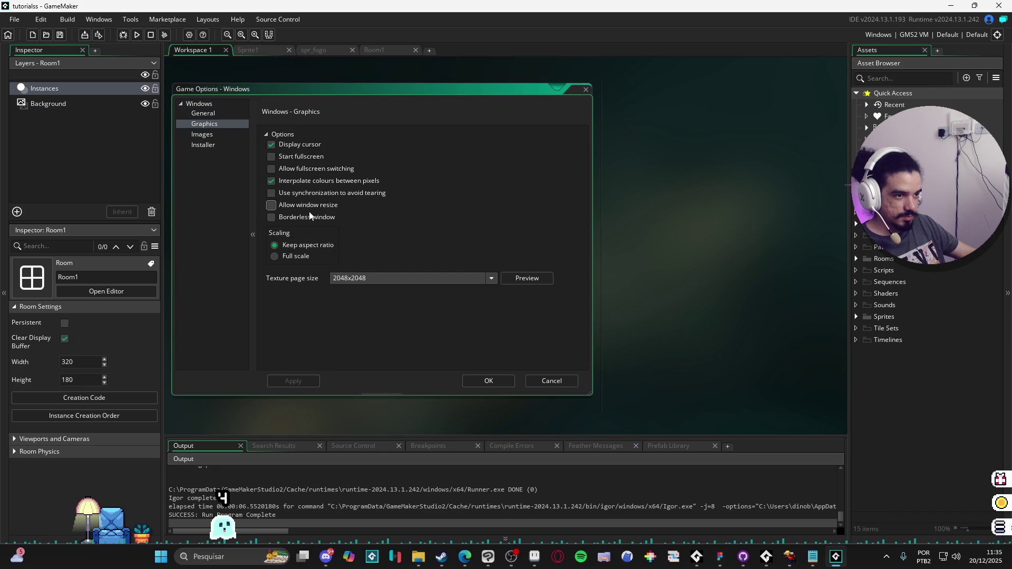
click(308, 182)
click(466, 383)
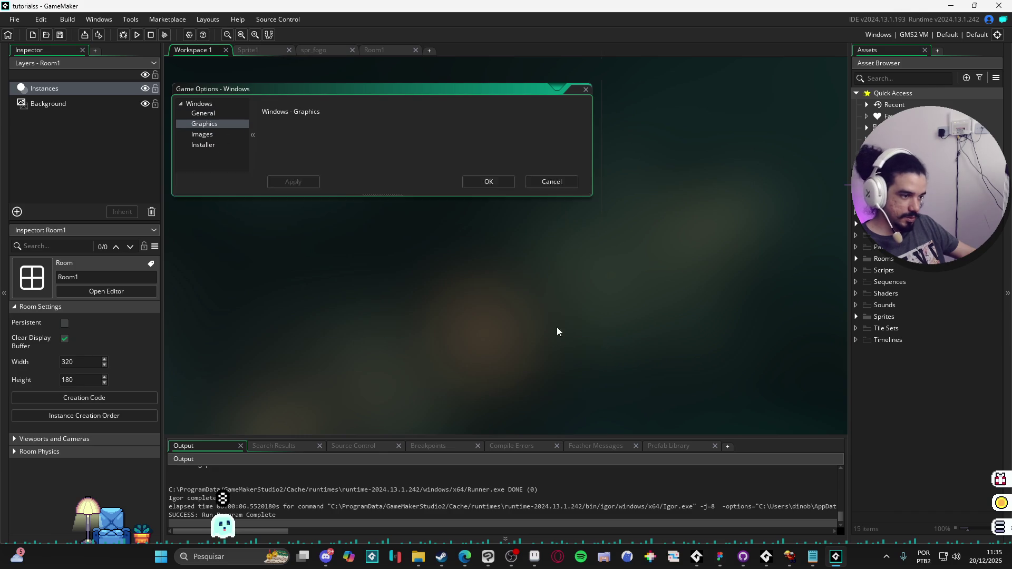
key(F5)
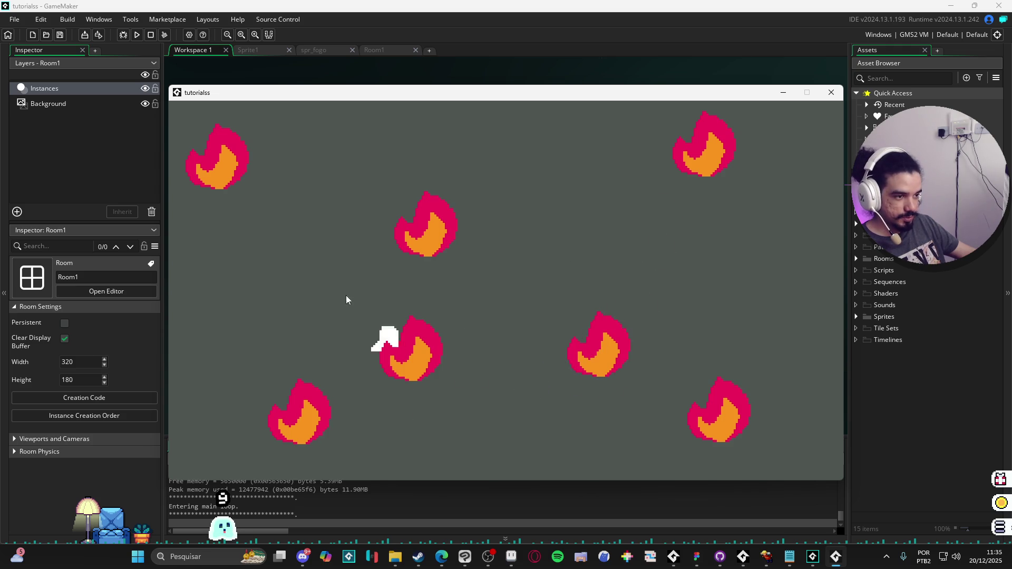
Close the tutorialss game window after checking its crisp pixel art.
click(831, 92)
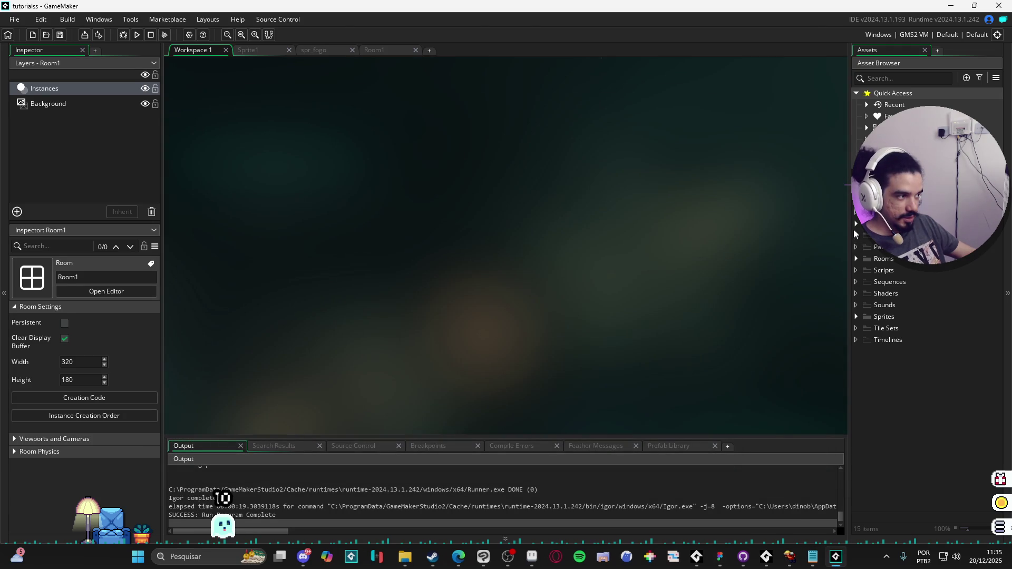
Add a Step event to obj_fogo containing depth = -y and save it.
click(856, 223)
double_click(875, 235)
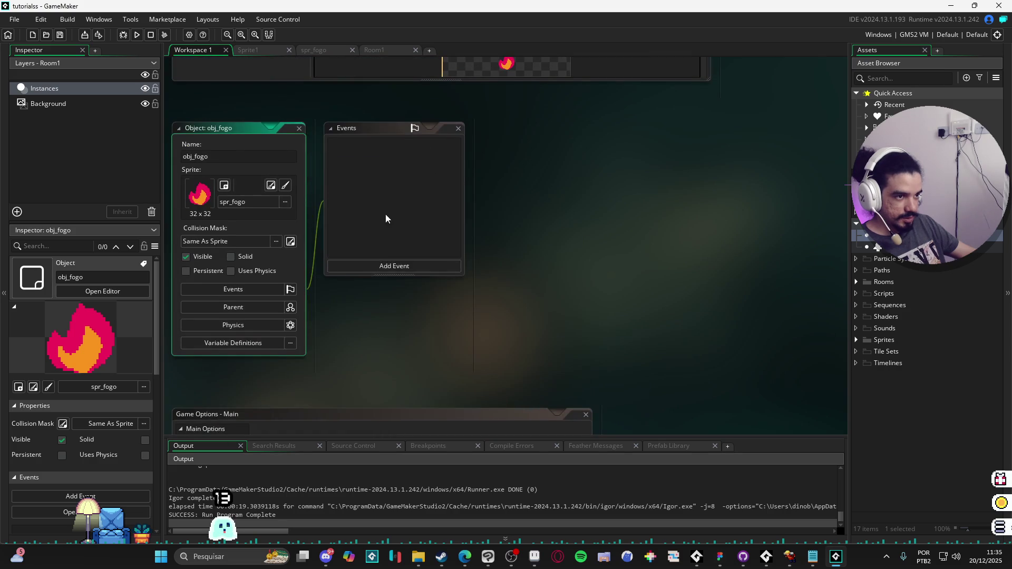
click(405, 266)
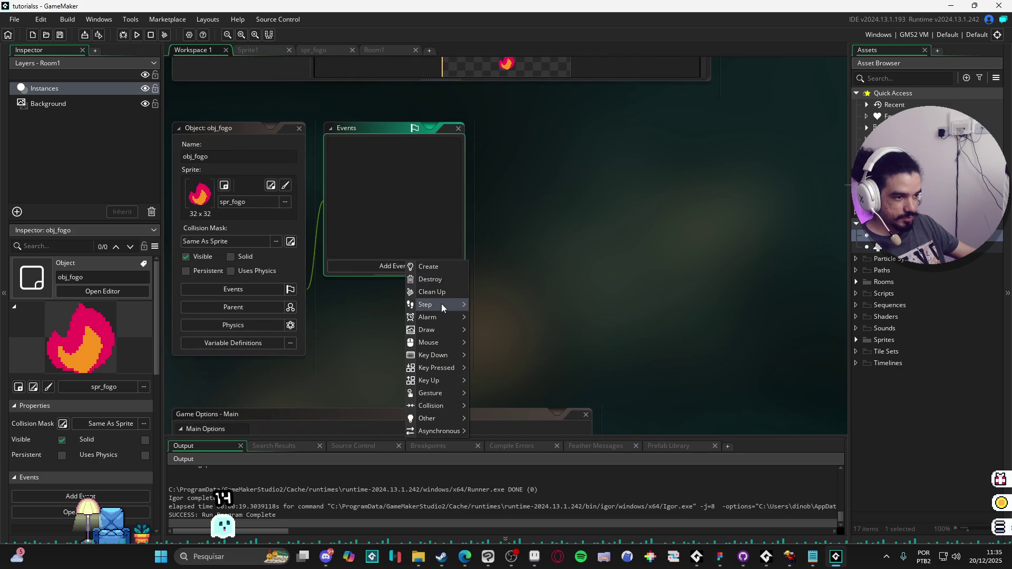
mouse_move(442, 305)
click(483, 304)
text(de)
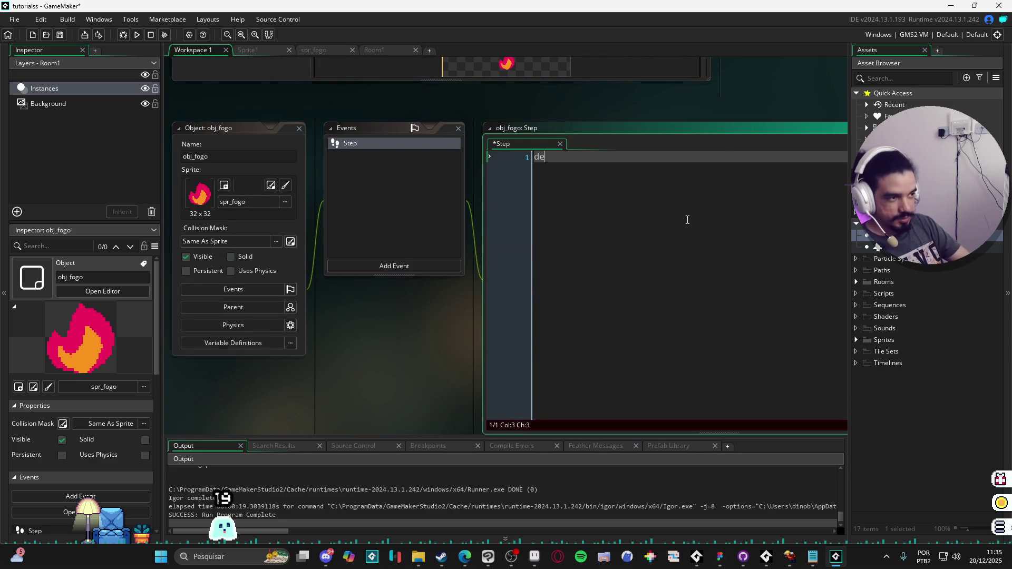
text(pth = -y)
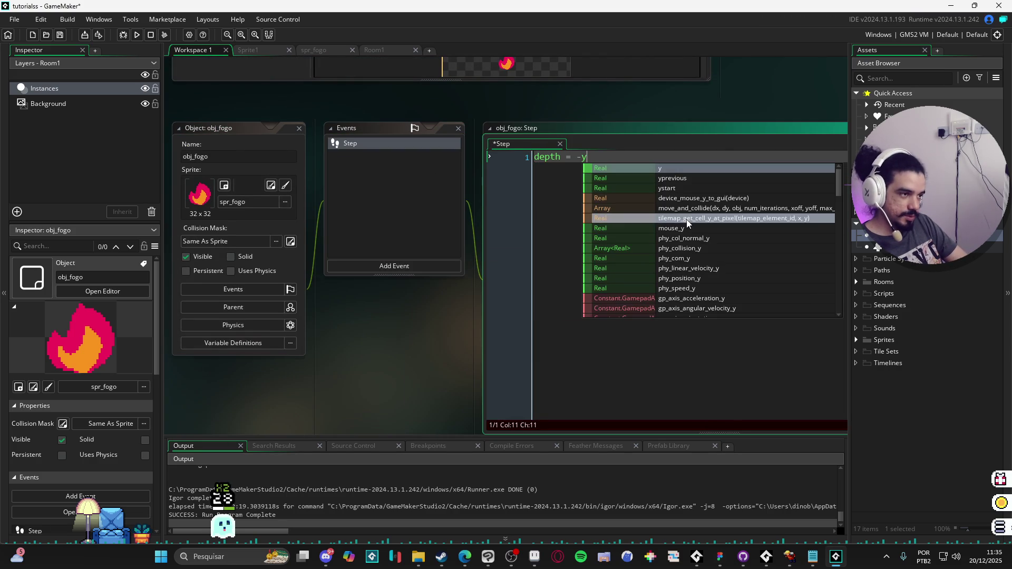
key(Escape)
key(ctrl+s)
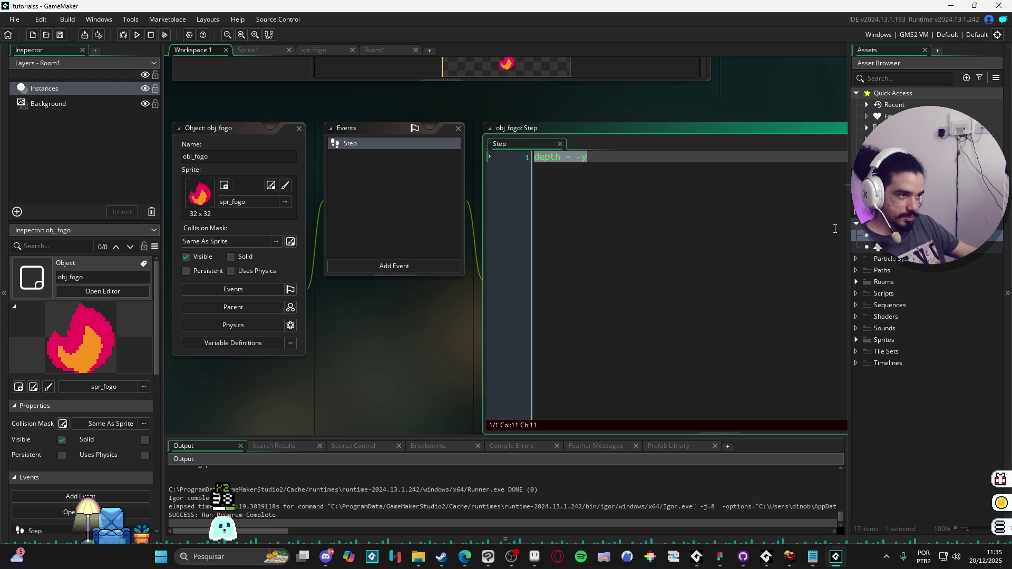
Append depth = -bbox_bottom as line 4 of obj_player's Step code.
double_click(891, 246)
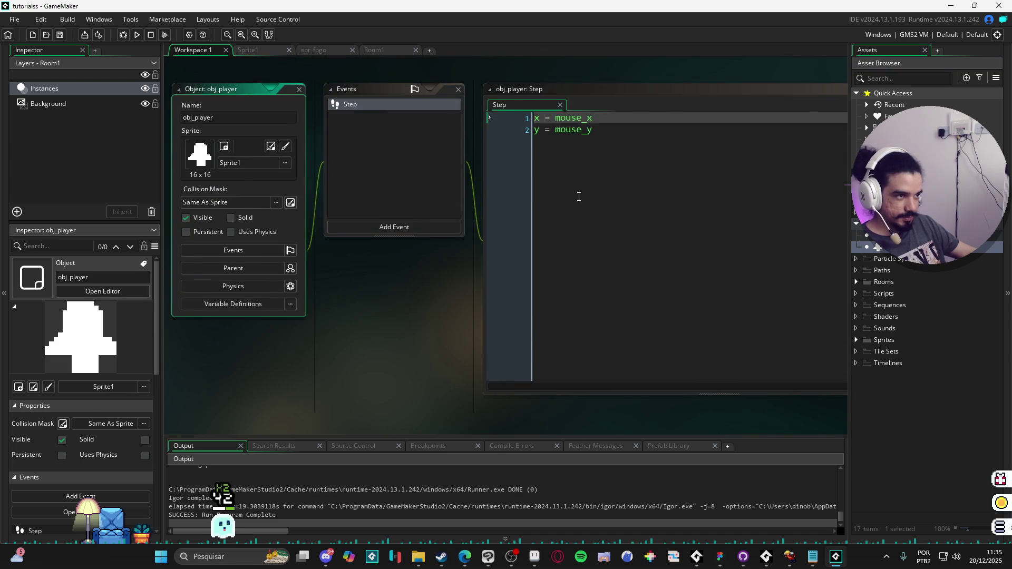
click(578, 196)
key(Return)
key(Return)
text(depth = -y)
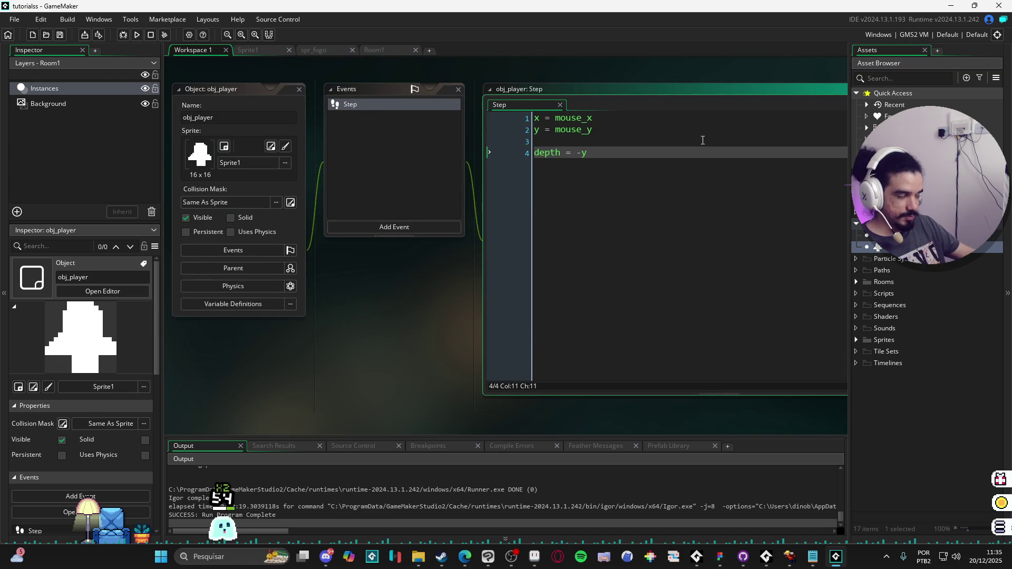
key(BackSpace)
text(bb)
key(Down)
key(Down)
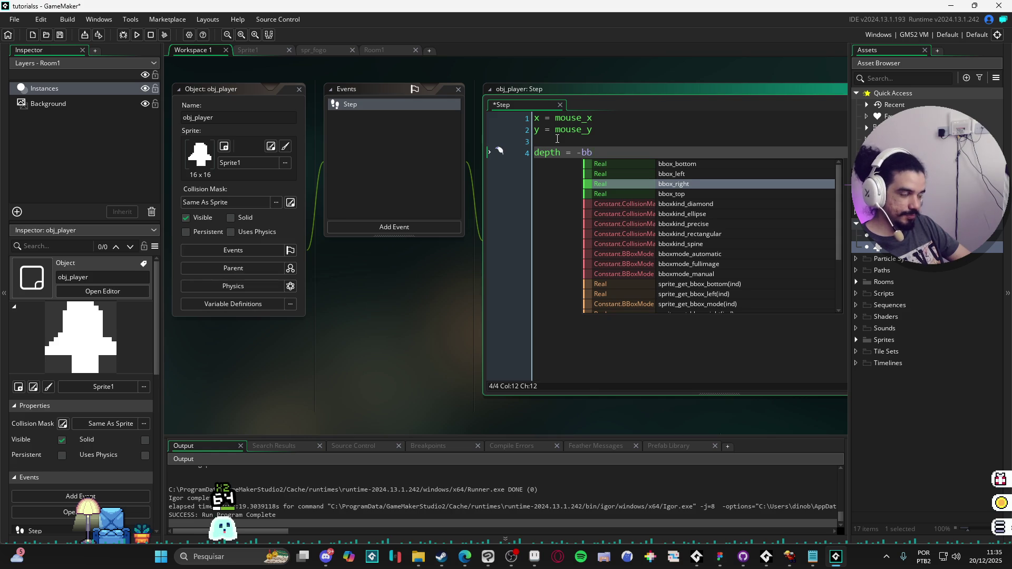
key(Up)
key(Up)
key(Return)
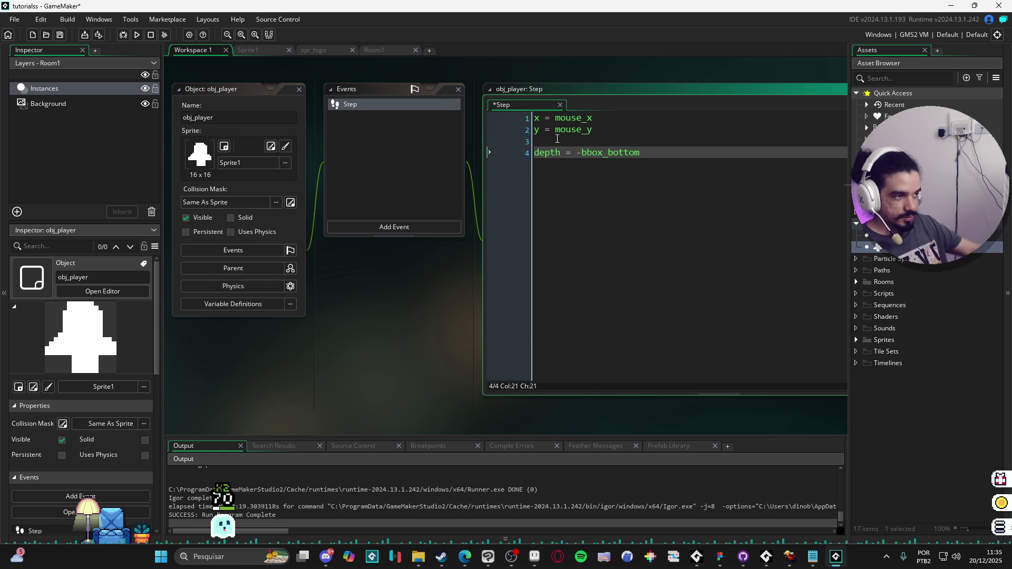
double_click(631, 158)
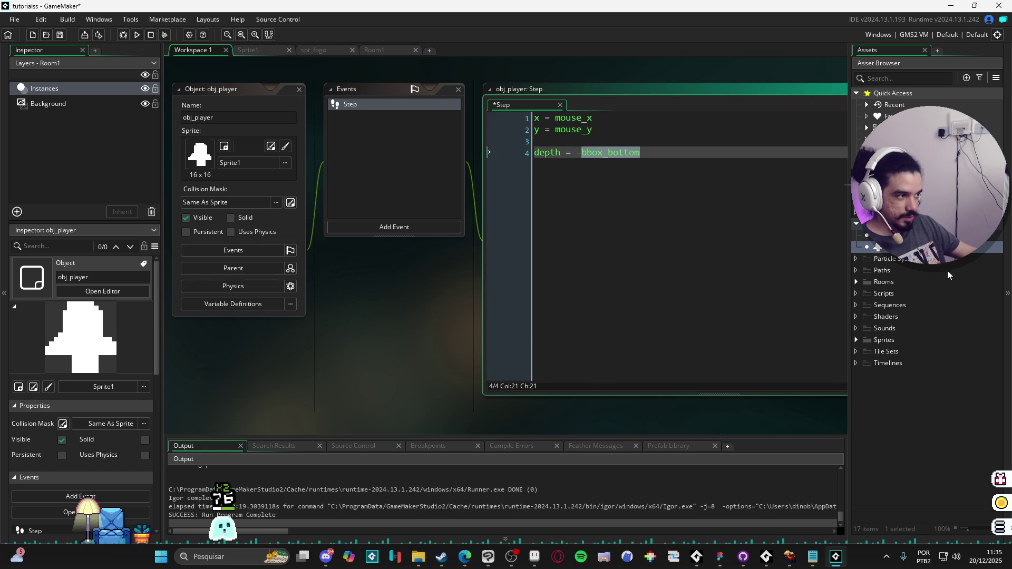
Set the Origin of spr_fogo (16 x 32) and Sprite1 (8 x 16) to Bottom Centre.
click(856, 340)
double_click(896, 351)
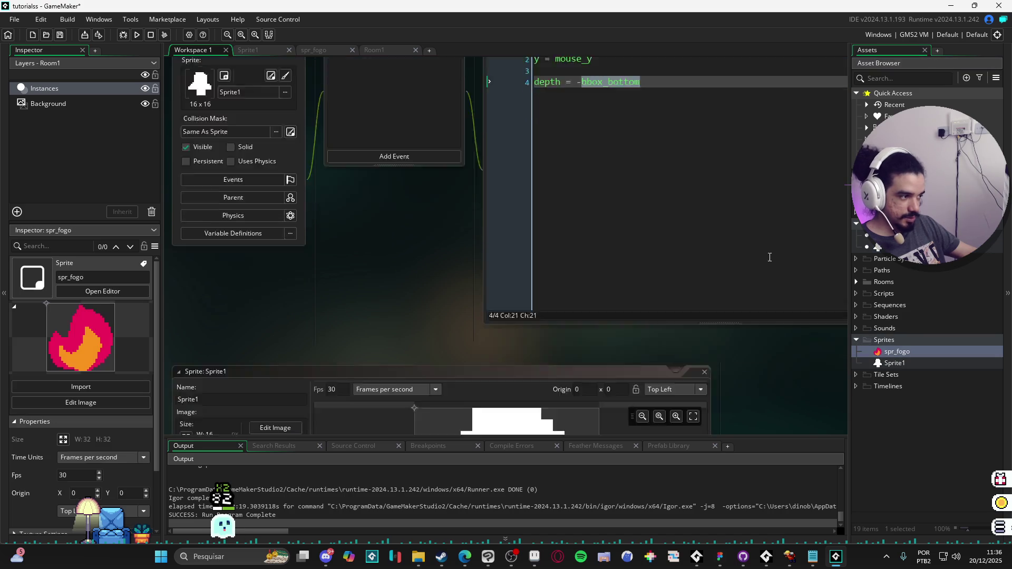
click(679, 105)
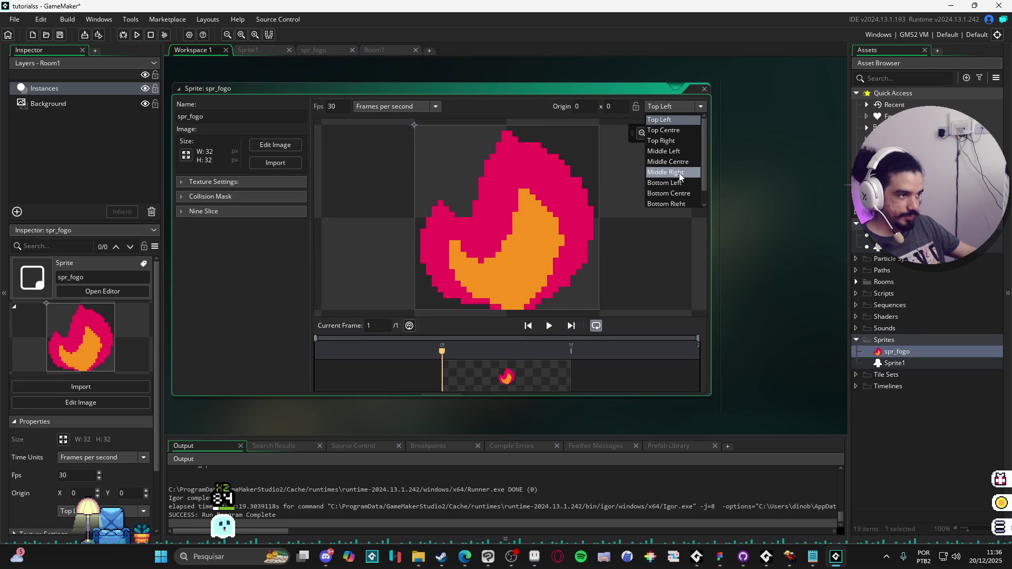
click(680, 193)
double_click(902, 364)
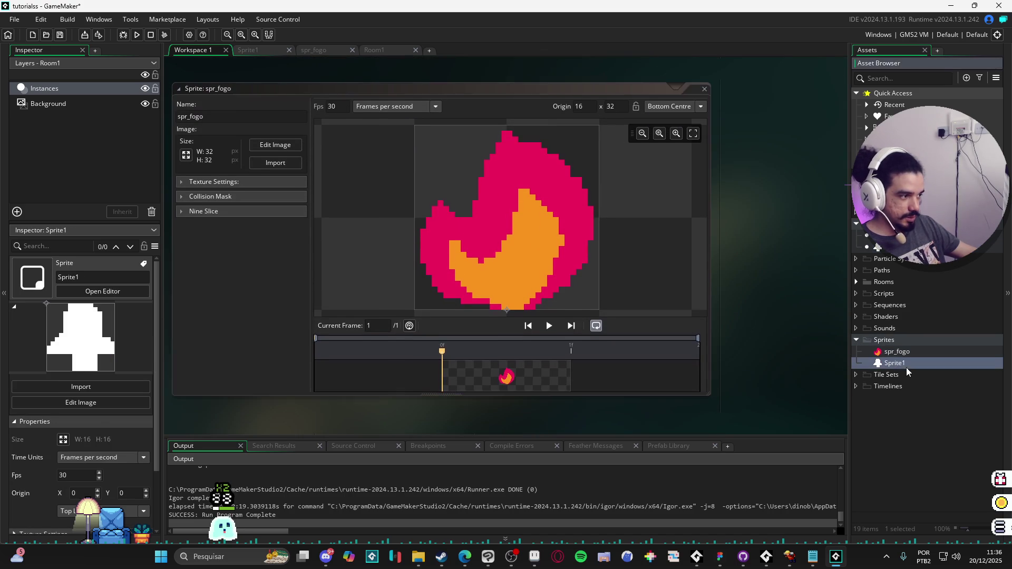
click(685, 106)
click(683, 194)
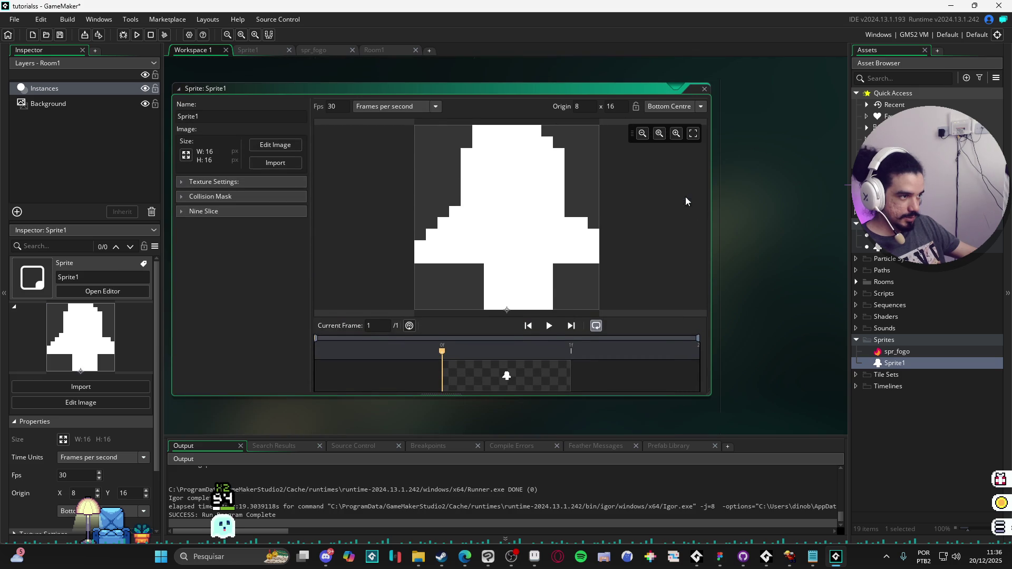
Select bbox_bottom in obj_player's depth line.
scroll(773, 232, down, 6)
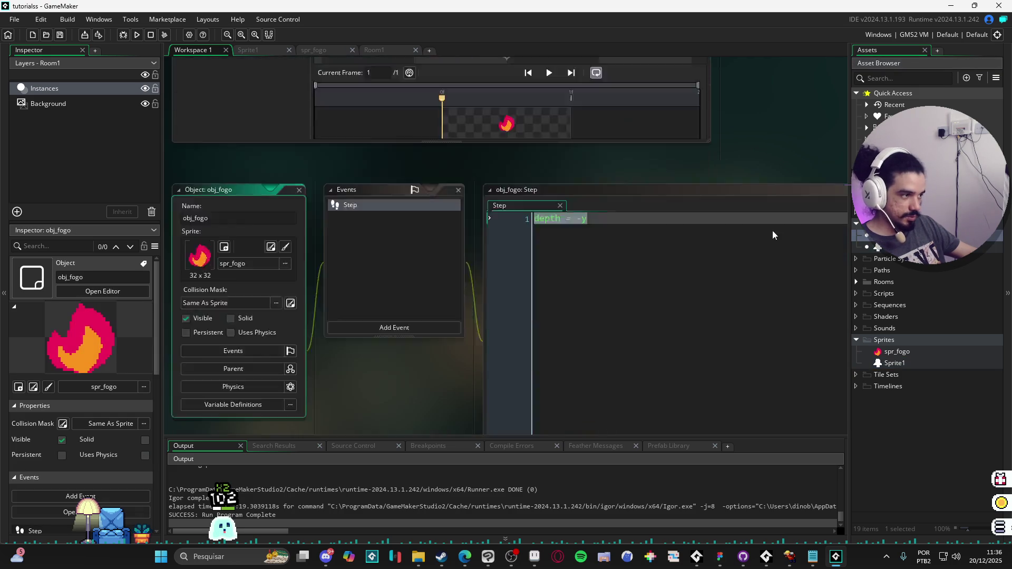
scroll(584, 210, up, 6)
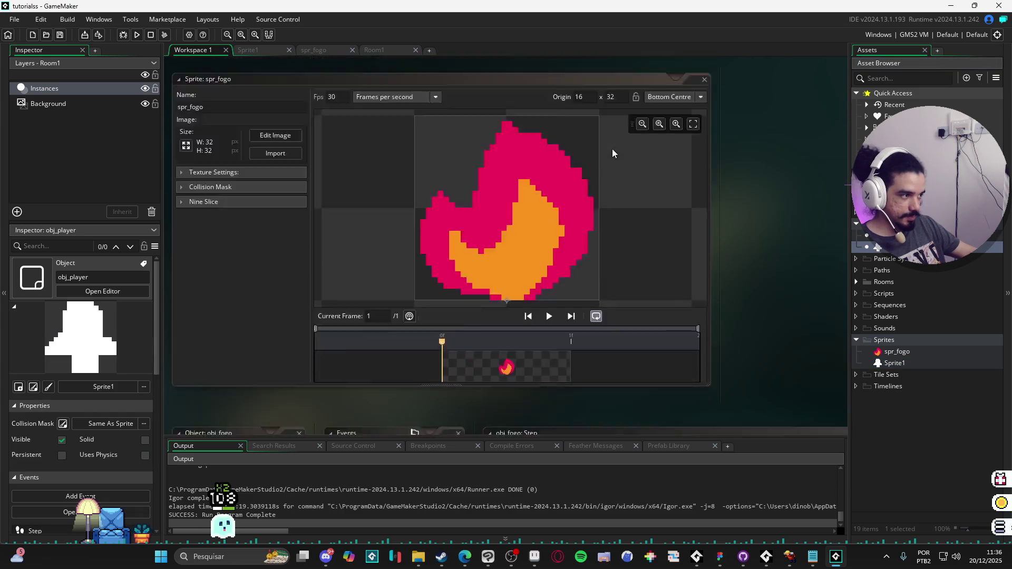
click(582, 152)
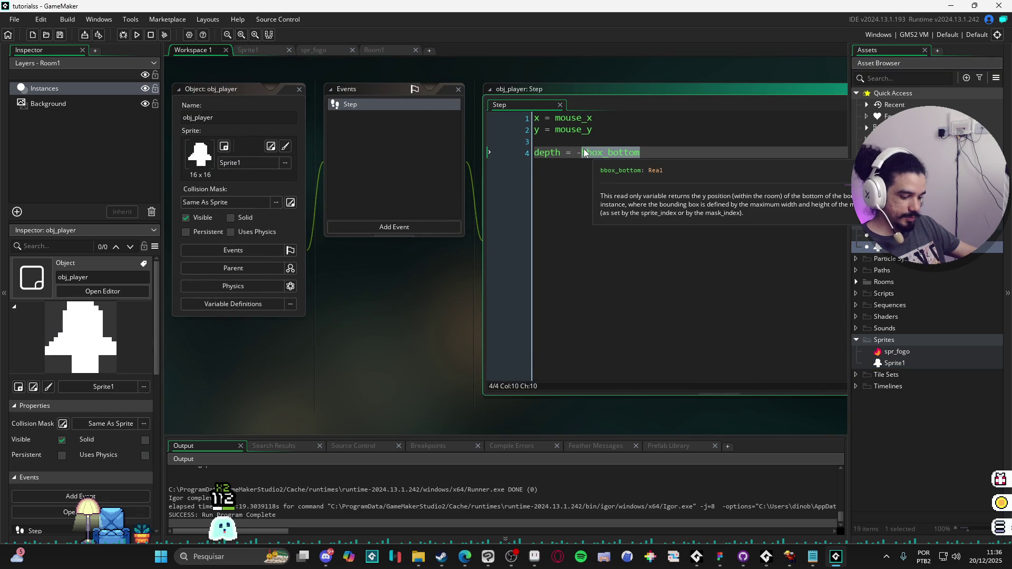
Change obj_player's depth line back to depth = -y.
text(y)
click(263, 50)
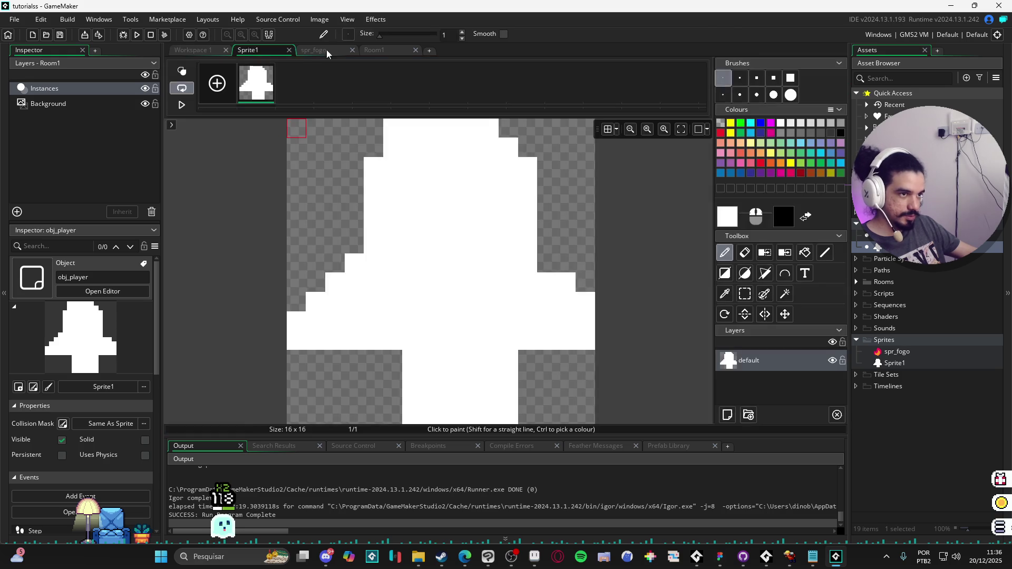
click(327, 50)
In Room1, select all seven obj_fogo instances and move them down into the room area.
click(390, 50)
drag(356, 159, 492, 323)
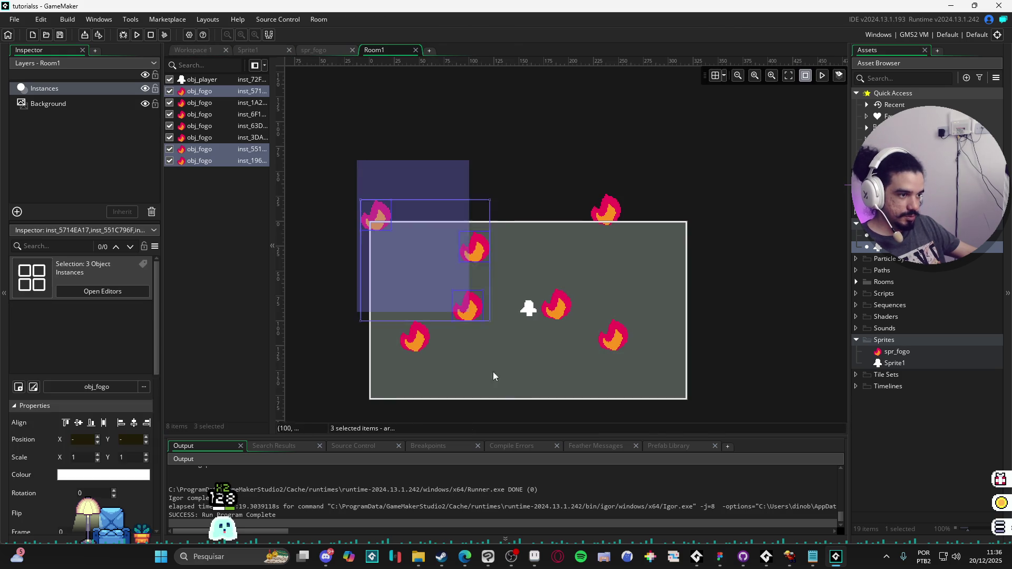
drag(665, 176, 581, 386)
drag(339, 192, 492, 403)
drag(473, 298, 499, 345)
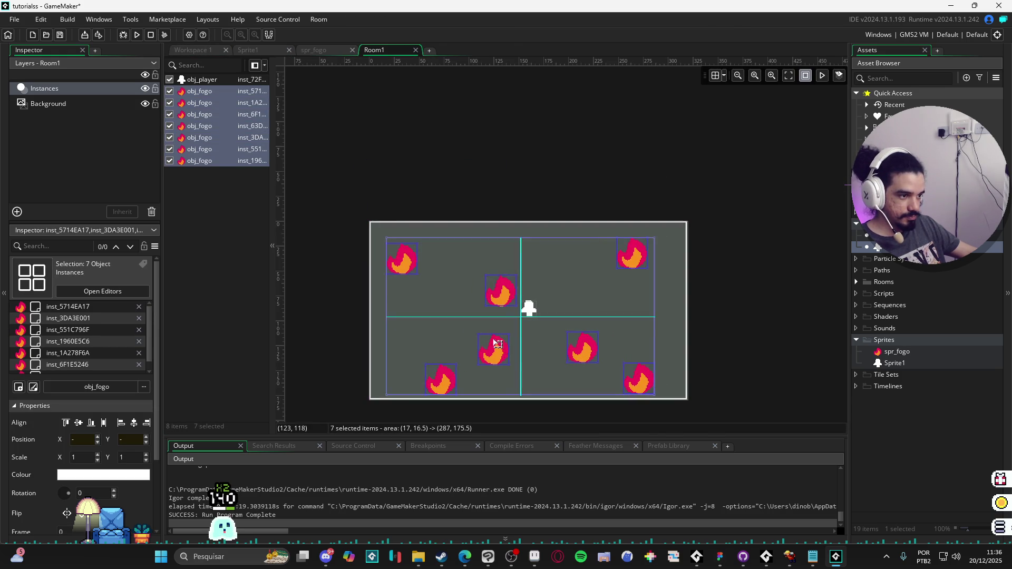
click(719, 316)
key(F5)
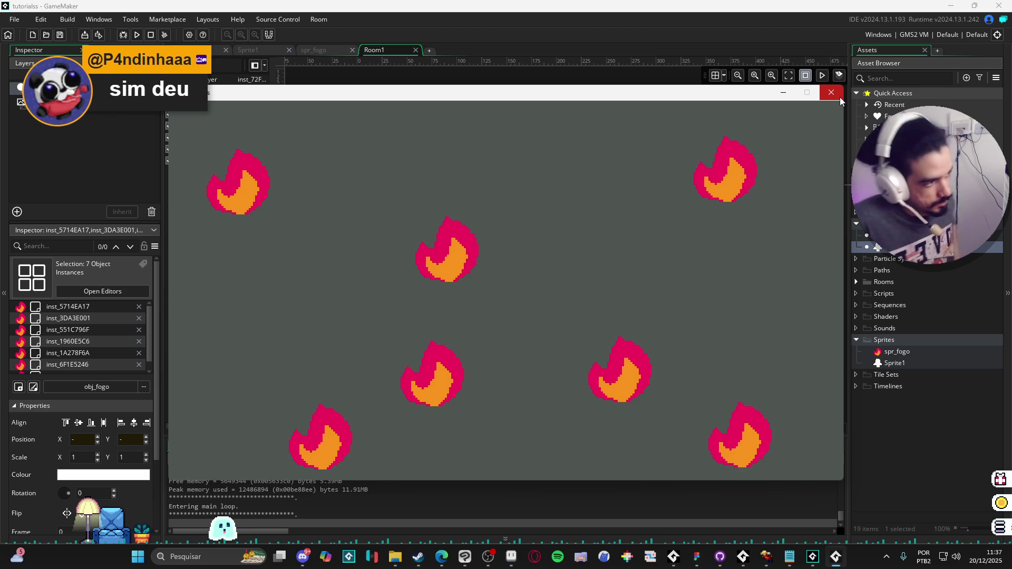
click(839, 97)
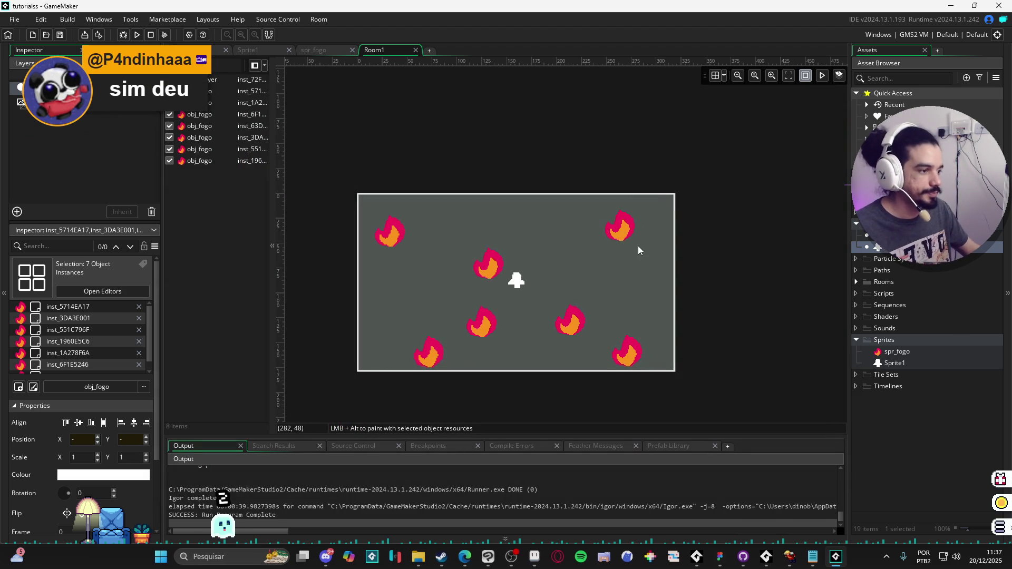
Review the depth = -y line in obj_player's Step code, then switch to Aseprite.
double_click(875, 247)
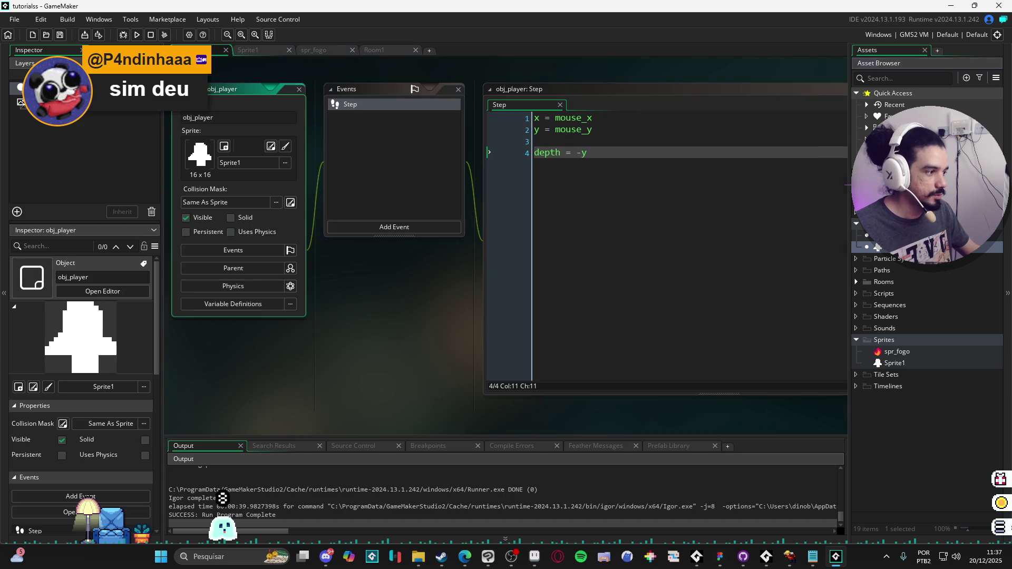
click(565, 178)
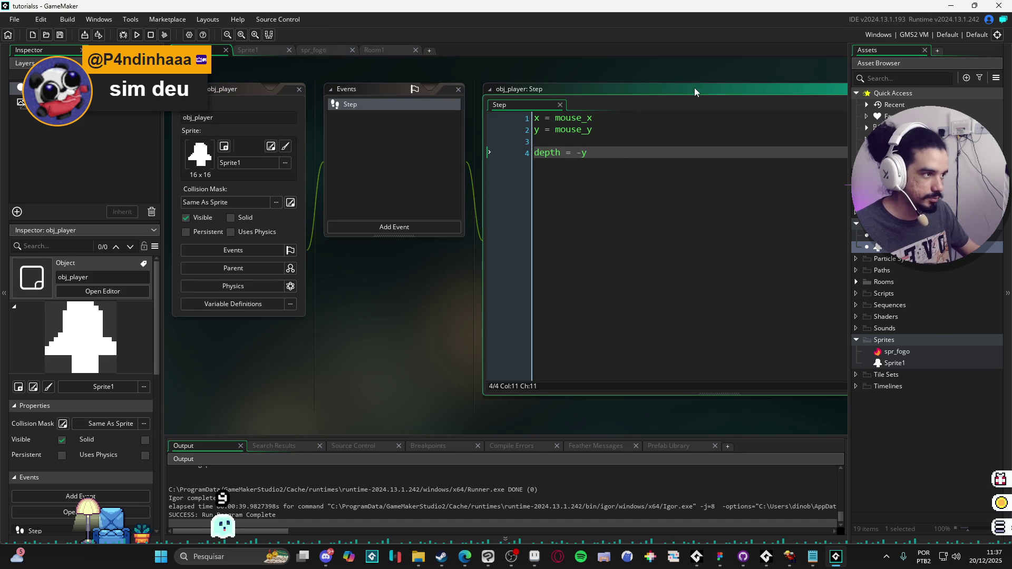
drag(528, 164, 276, 152)
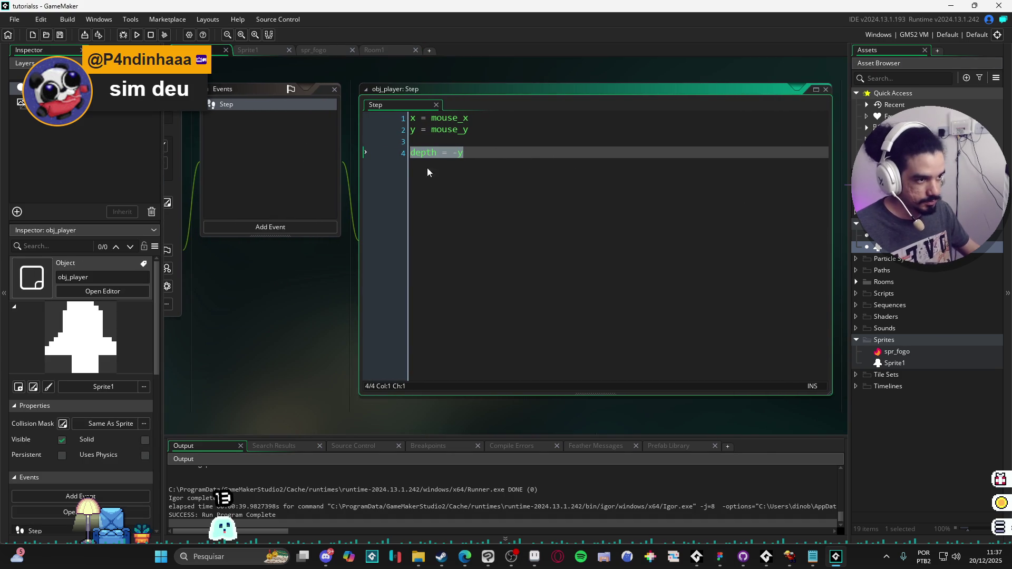
click(576, 221)
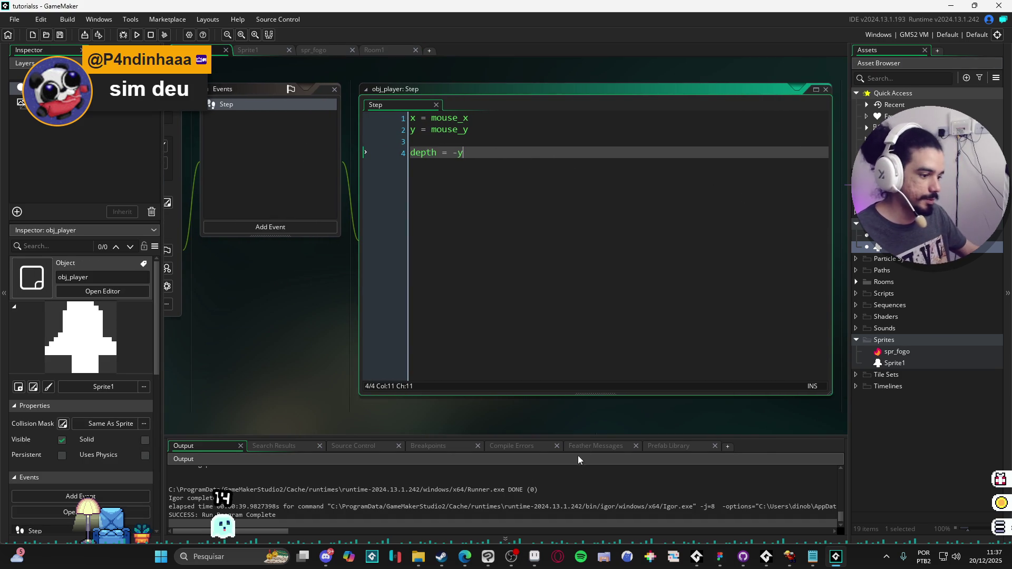
click(535, 559)
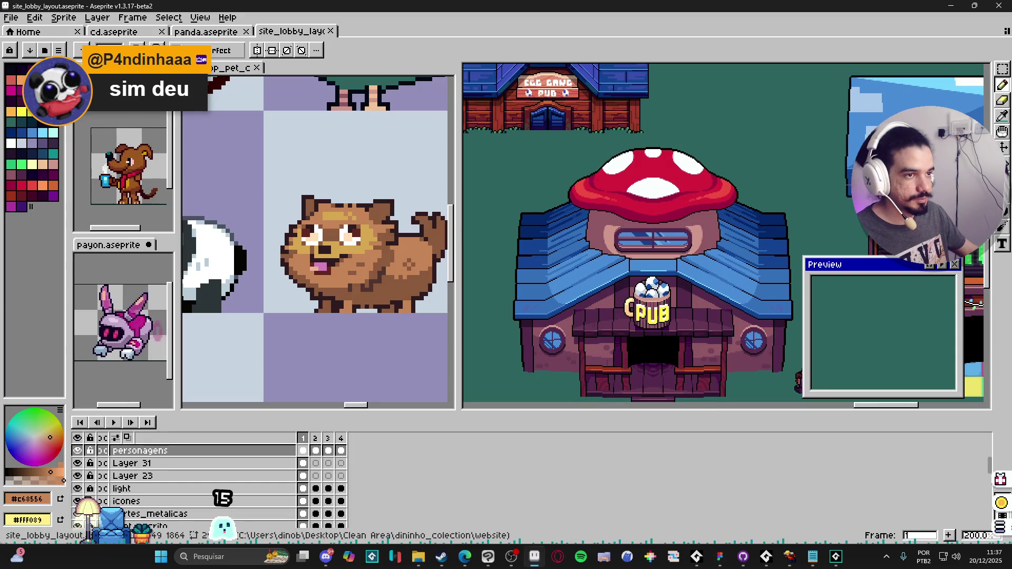
Create a new blank sprite and resize its canvas to 126 × 70 pixels.
drag(458, 116, 335, 110)
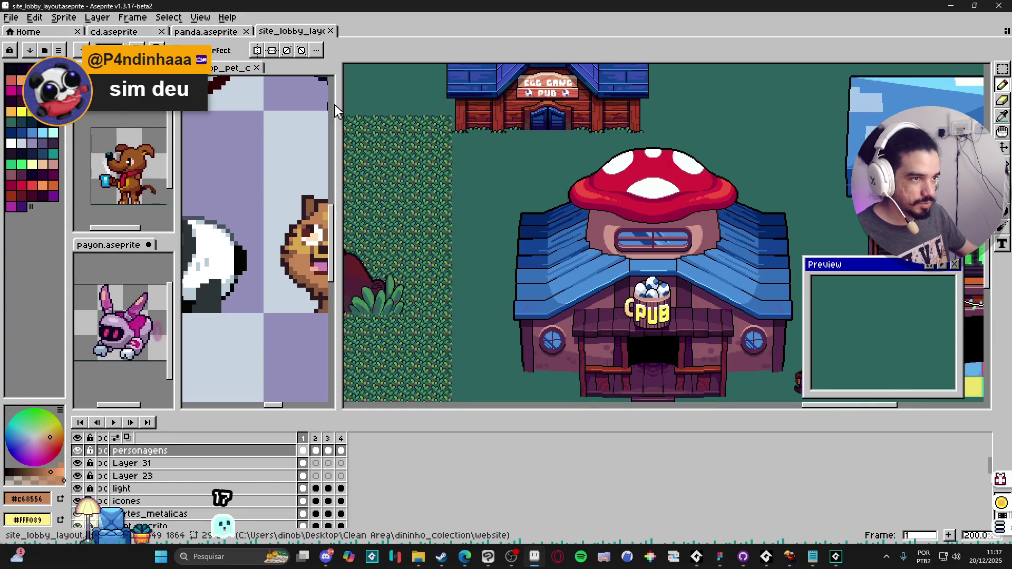
click(10, 17)
click(30, 37)
click(470, 393)
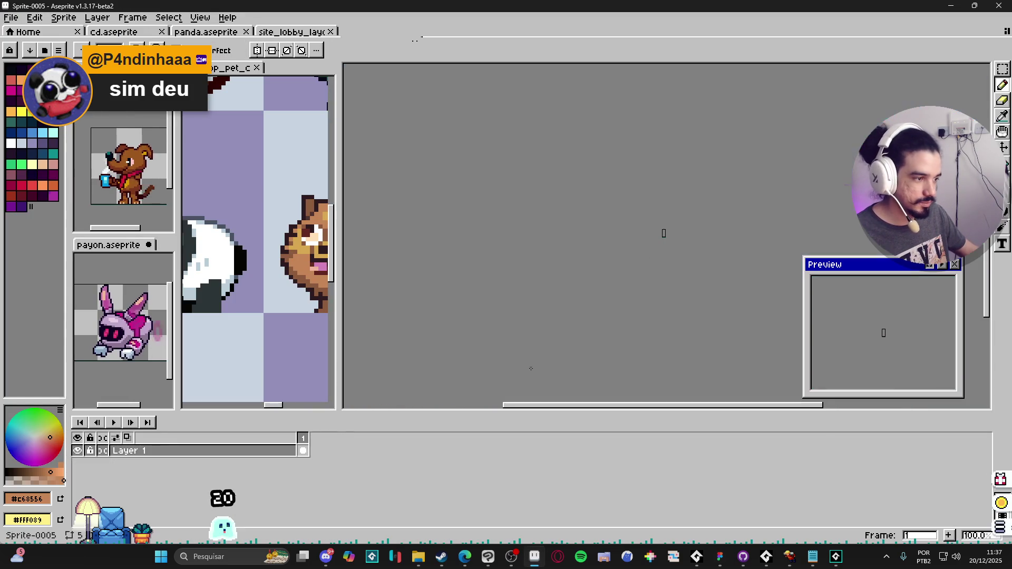
key(ctrl+alt+c)
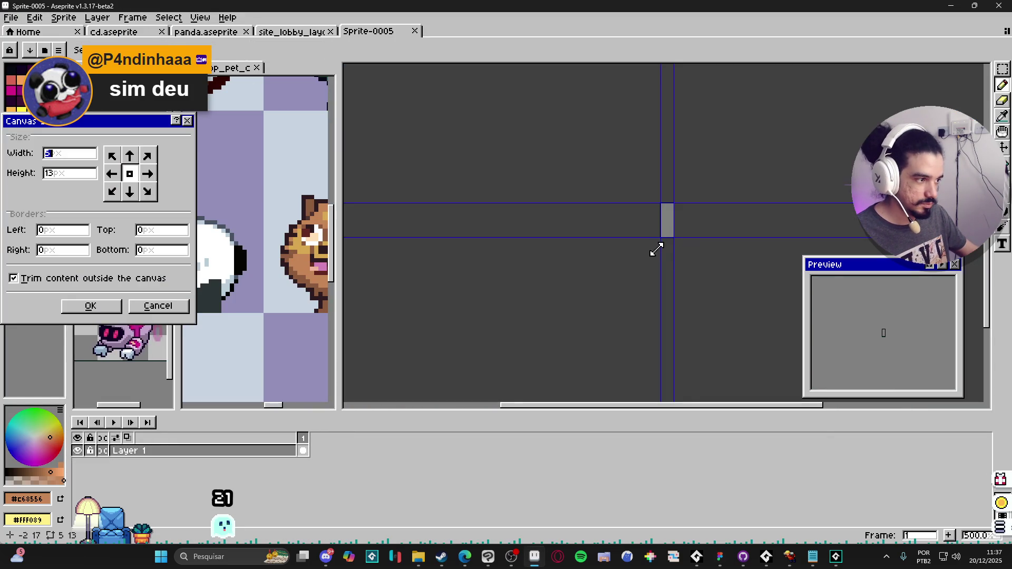
mouse_move(653, 248)
mouse_down()
mouse_move(203, 475)
mouse_move(339, 404)
mouse_up()
key(Return)
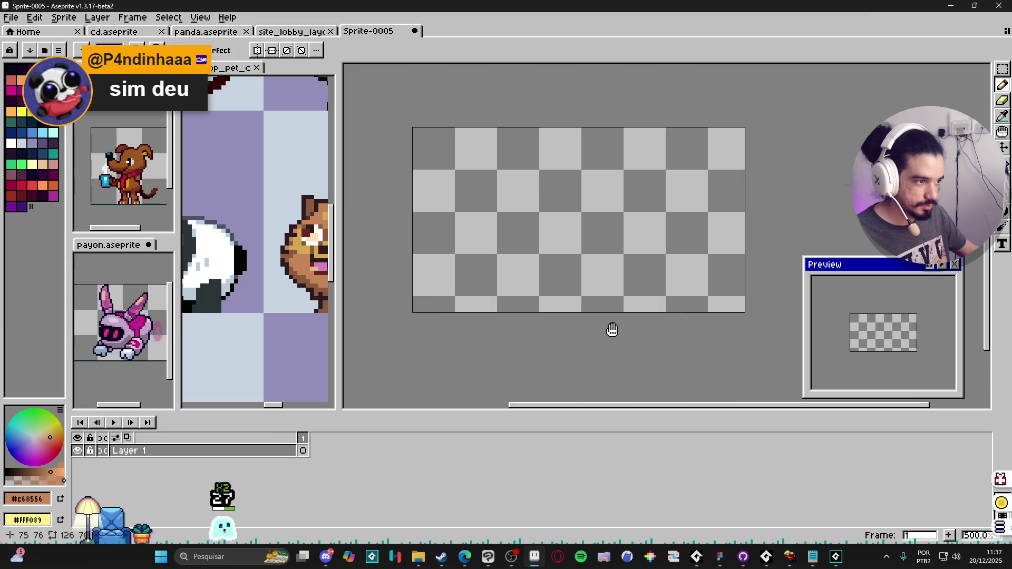
Zoom in, pick the Pencil tool and draw a dark blob on the canvas.
scroll(543, 275, up, 5)
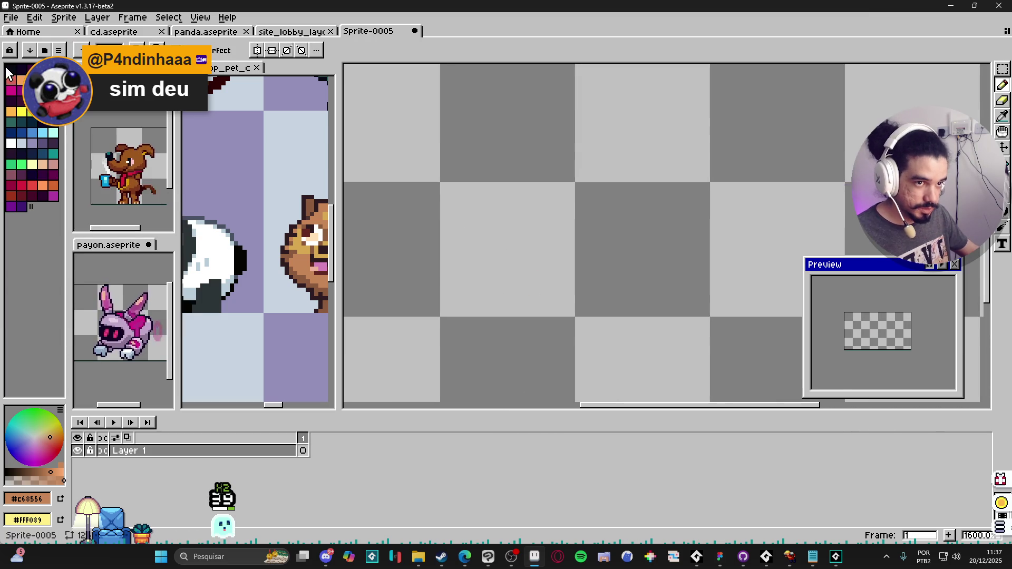
key(v)
key(b)
scroll(524, 239, up, 1)
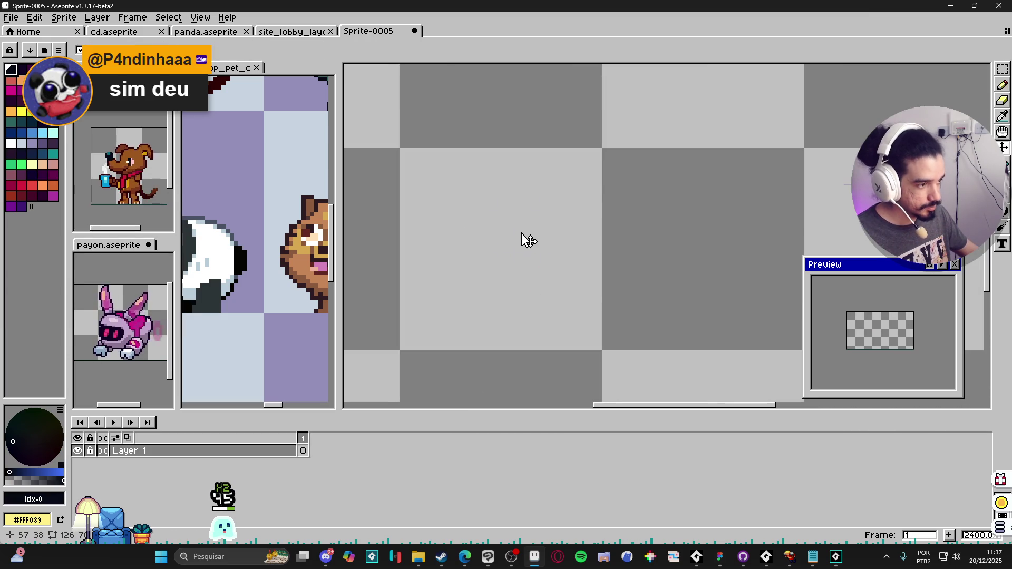
click(545, 231)
Thicken the figure's stem and draw a horizontal arrow to its right.
drag(545, 268, 545, 344)
click(549, 325)
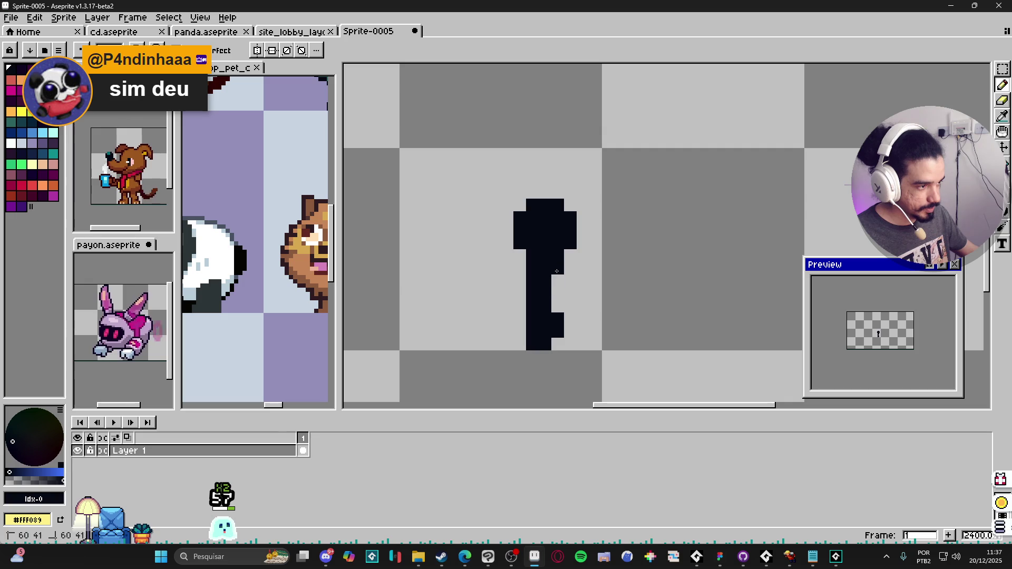
drag(556, 271, 557, 345)
scroll(567, 269, down, 5)
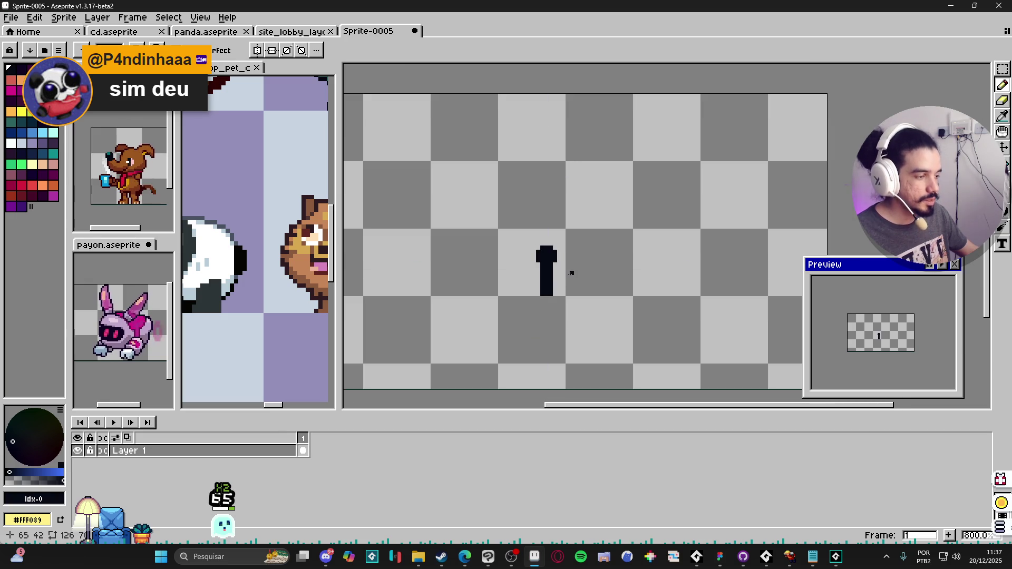
drag(570, 273, 639, 273)
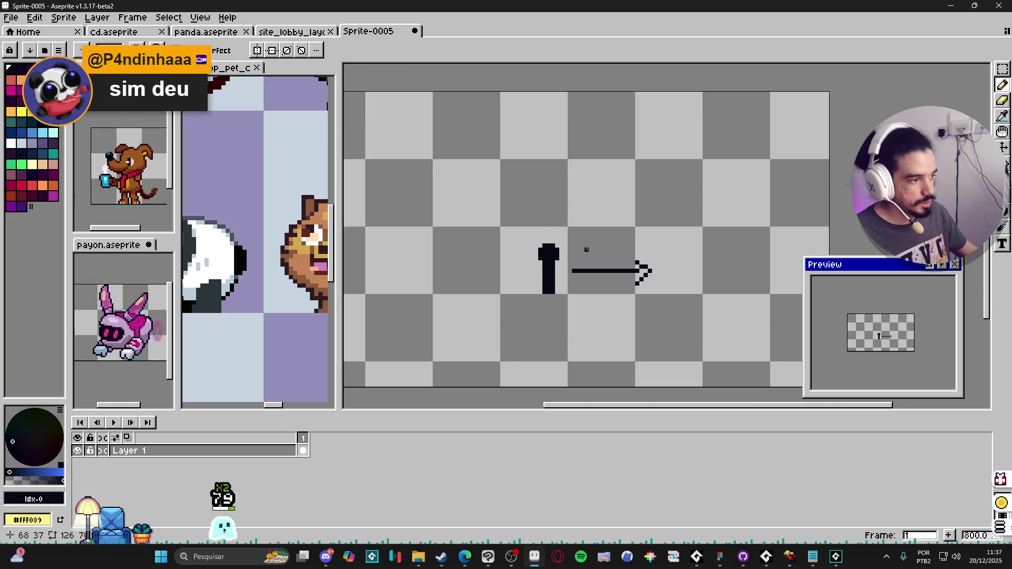
Hand-letter H = 1 above the right arrow, undoing stray strokes.
scroll(586, 249, up, 1)
drag(611, 195, 669, 219)
key(ctrl+z)
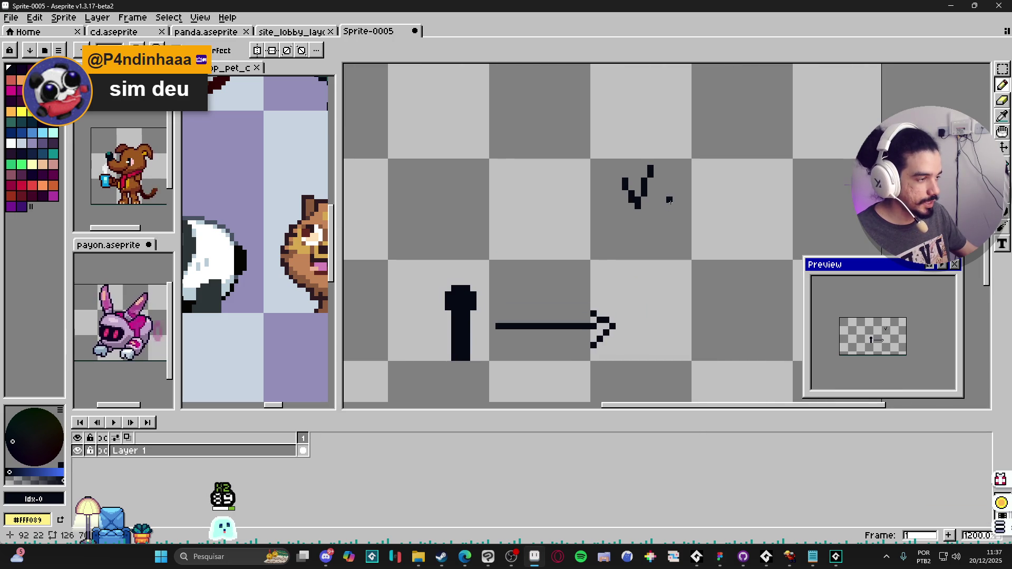
key(ctrl+z)
key(ctrl+z)
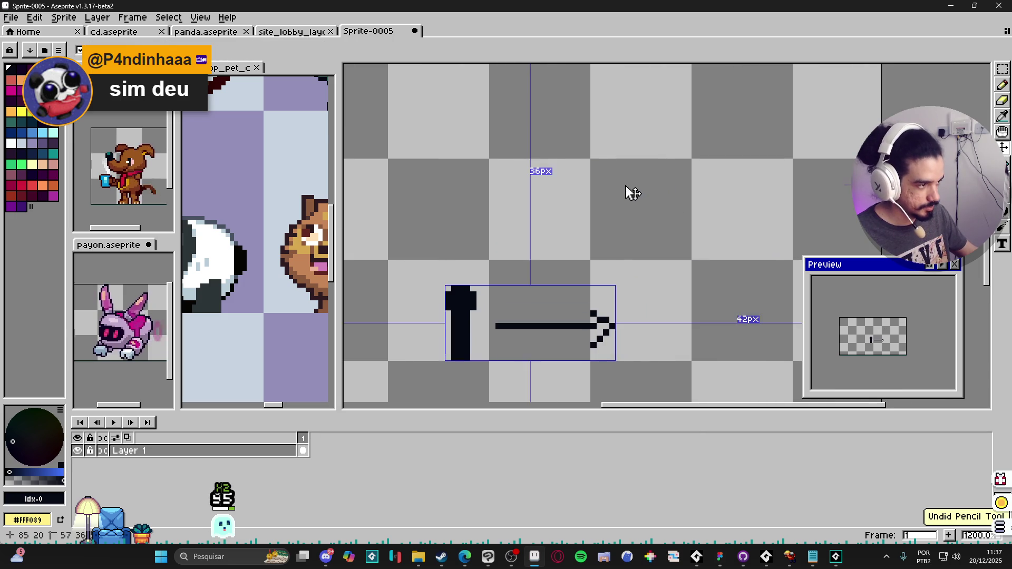
drag(624, 179, 625, 202)
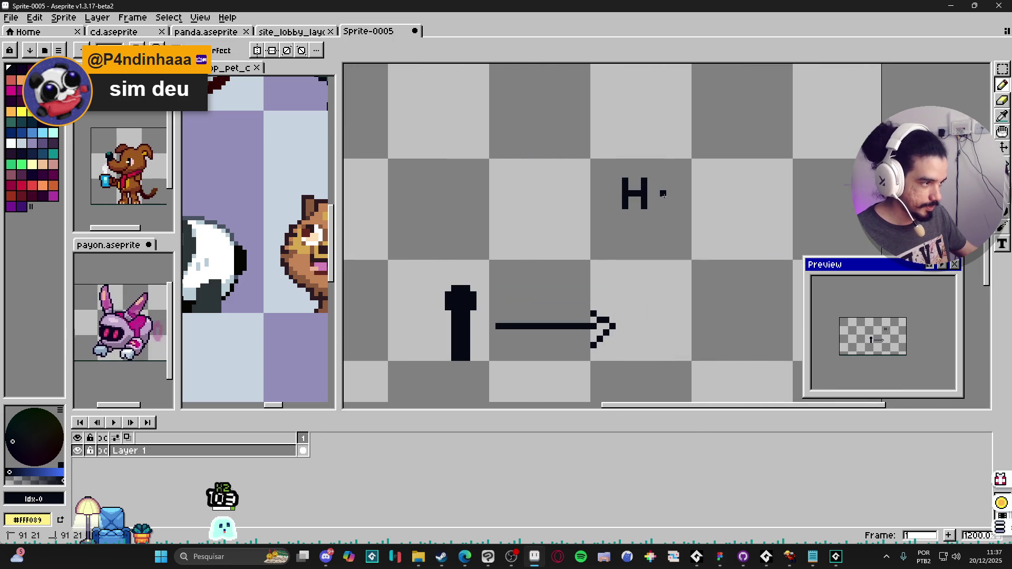
key(ctrl+z)
drag(662, 180, 669, 182)
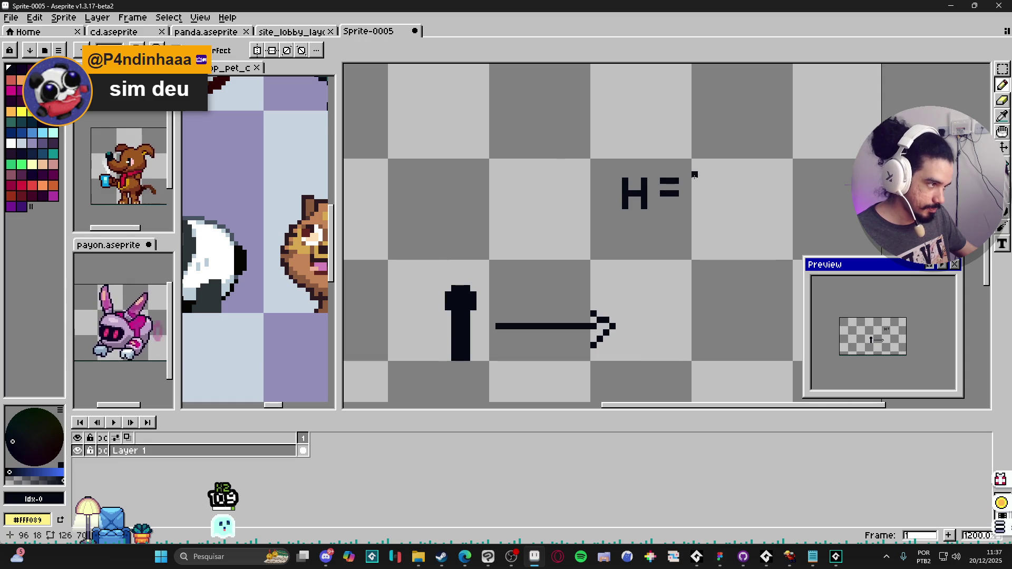
Draw the left-pointing arrow with its arrowhead and letter H = -1 beside it.
scroll(602, 232, down, 1)
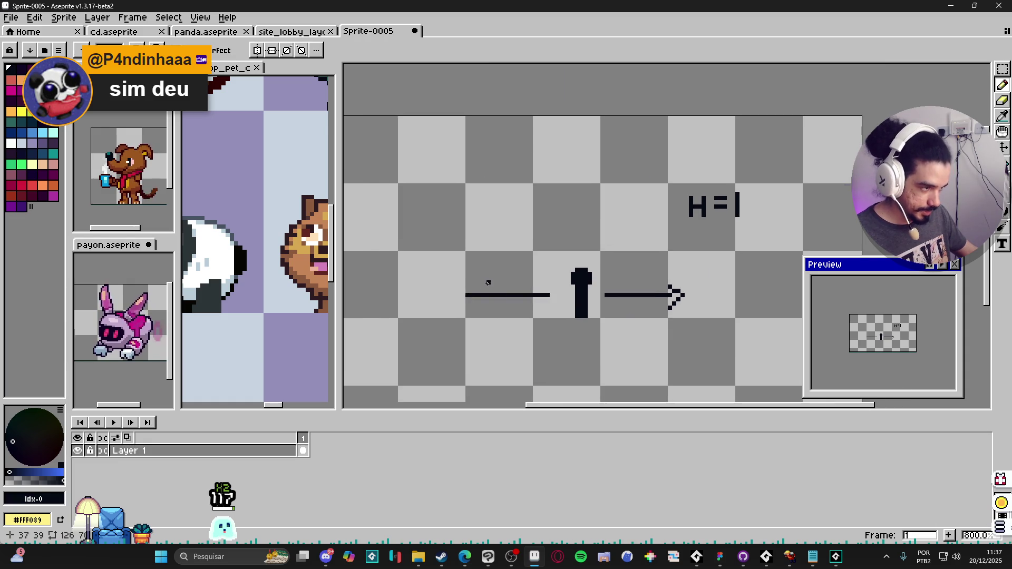
drag(484, 281, 477, 313)
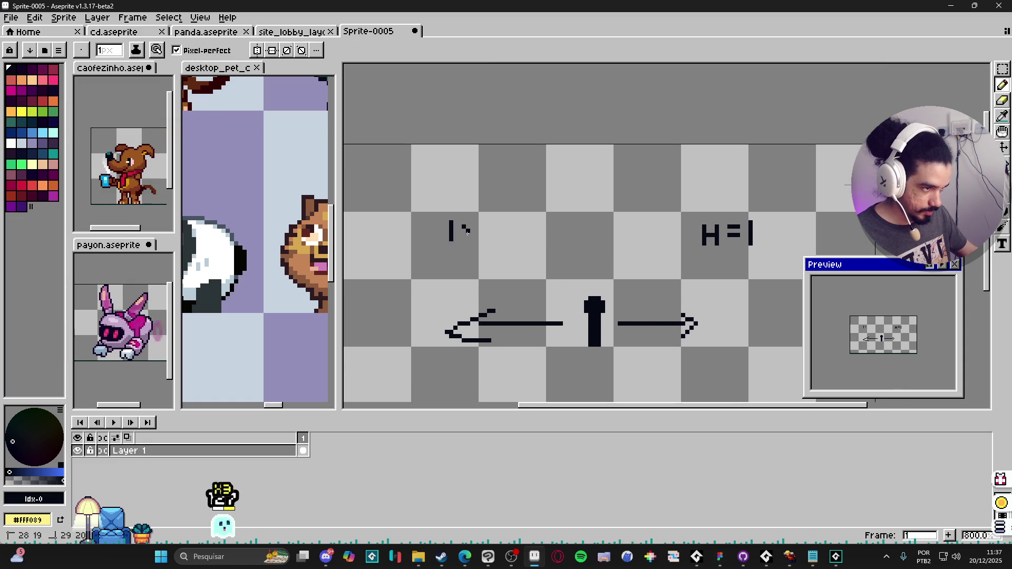
key(ctrl+z)
drag(467, 230, 465, 238)
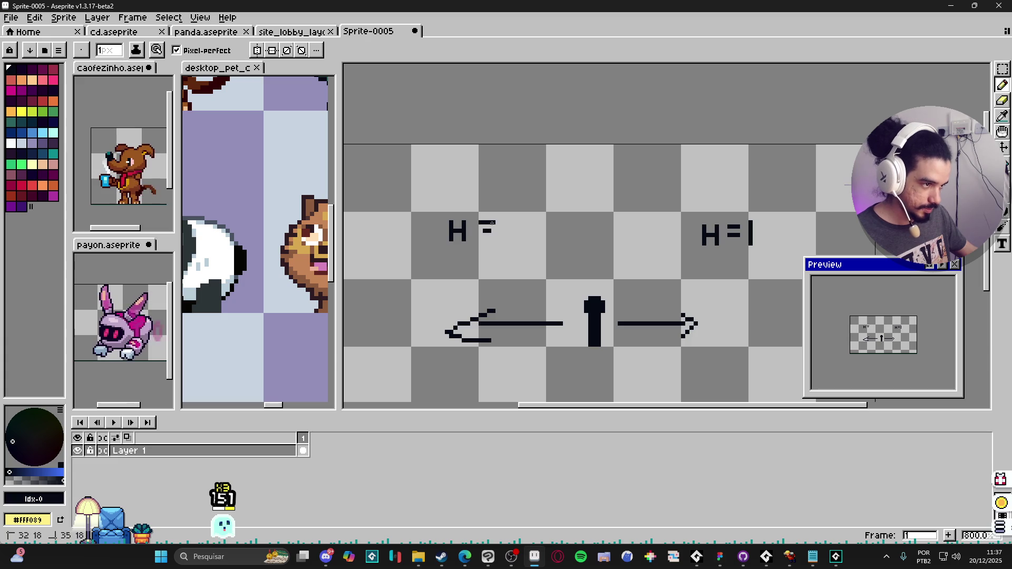
scroll(527, 243, down, 1)
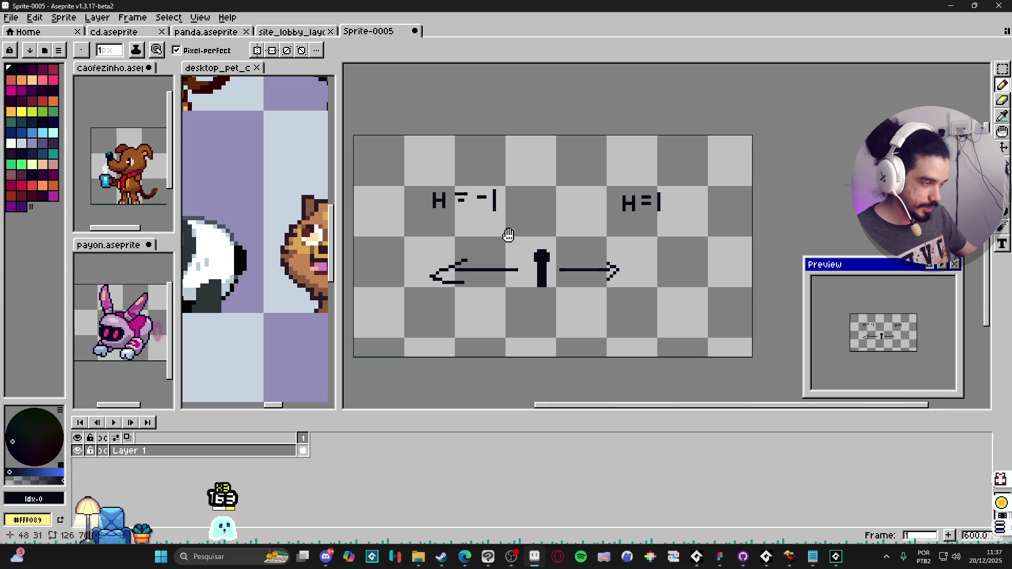
drag(547, 205, 591, 267)
key(ctrl+z)
key(ctrl+z)
key(ctrl+z)
key(ctrl+z)
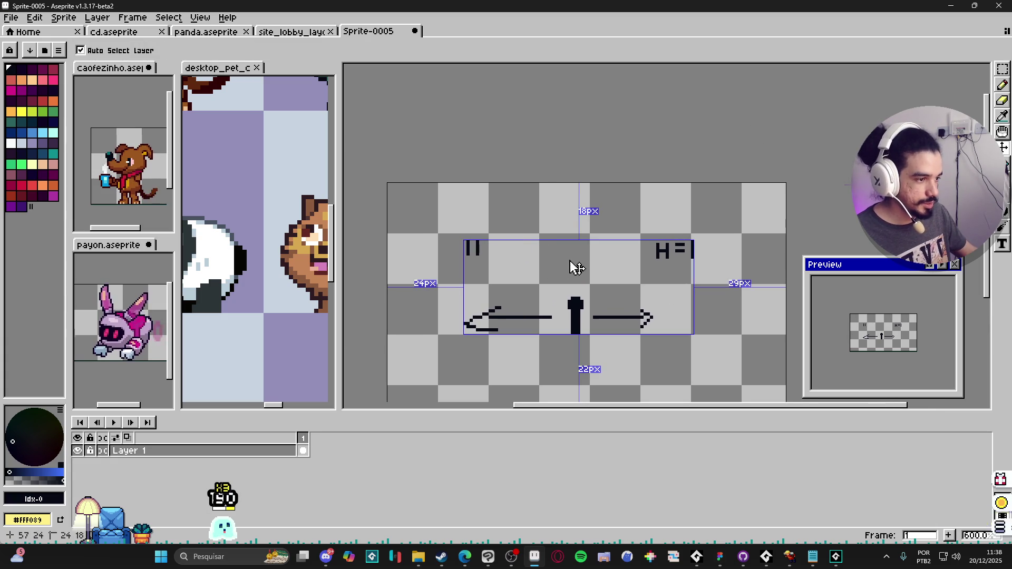
key(ctrl+y)
key(ctrl+y)
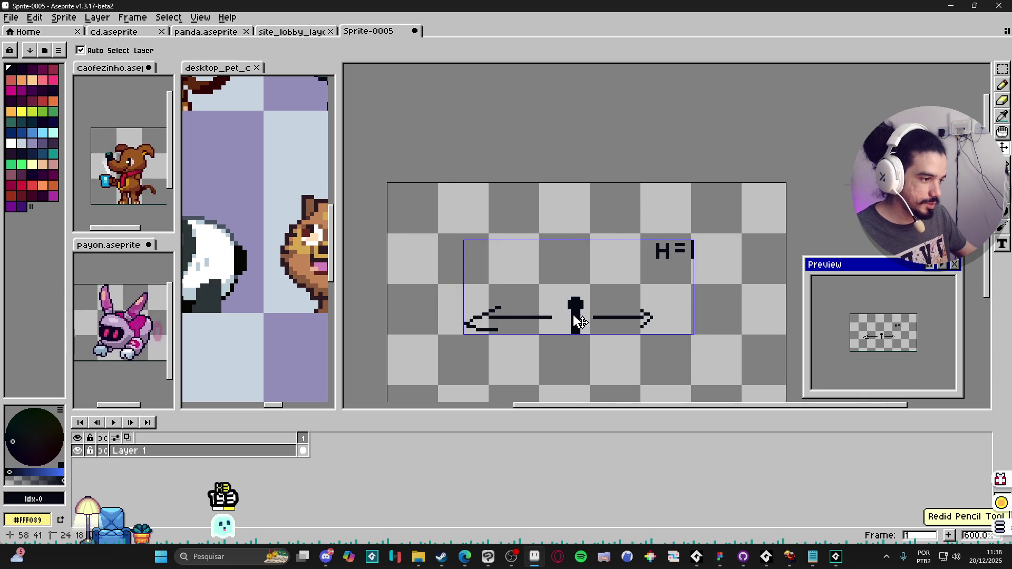
scroll(569, 315, up, 1)
Draw the up arrow from the figure and letter V = -1 at upper left.
drag(579, 287, 578, 208)
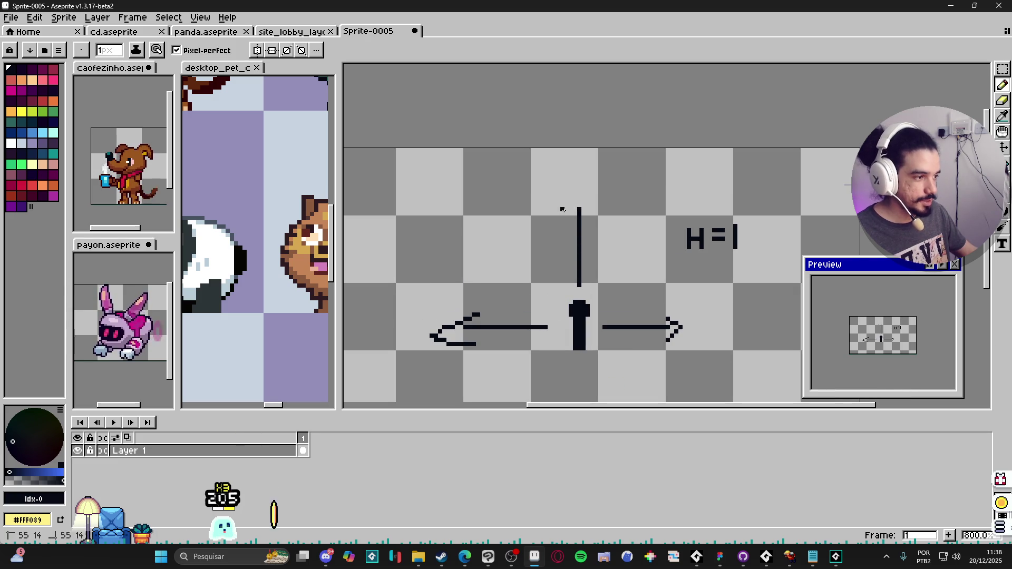
scroll(591, 207, up, 1)
scroll(591, 207, left, 1)
mouse_move(463, 200)
mouse_down()
mouse_move(462, 221)
mouse_move(479, 221)
mouse_move(476, 211)
mouse_up()
scroll(505, 208, right, 1)
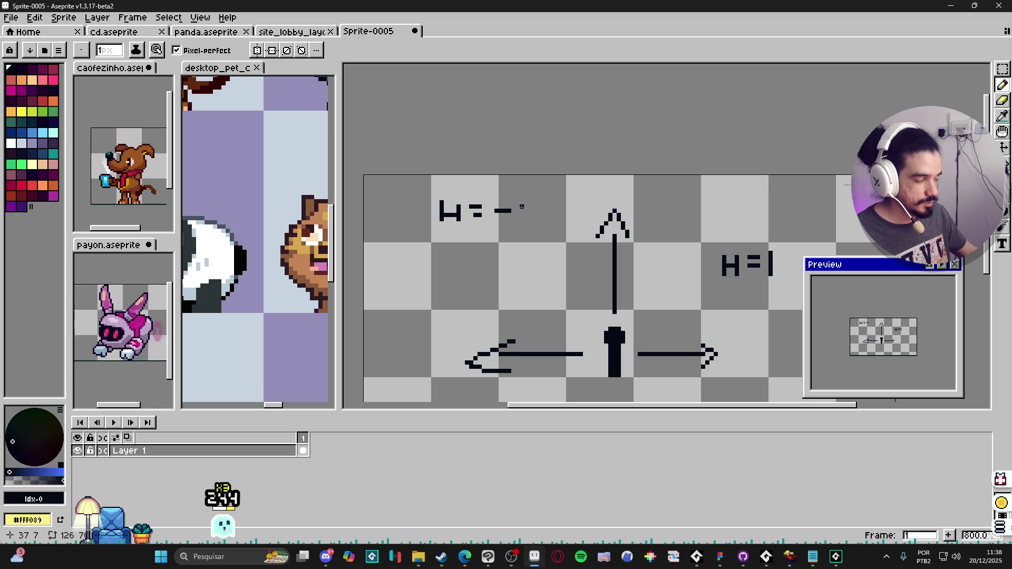
drag(437, 245, 481, 250)
drag(469, 257, 518, 245)
scroll(516, 269, down, 1)
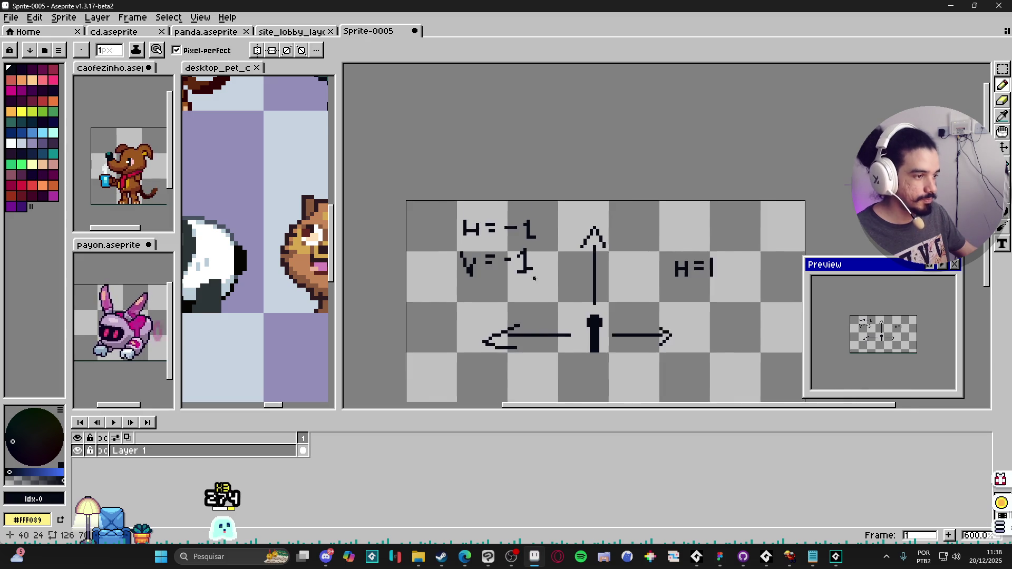
mouse_move(482, 281)
mouse_down()
mouse_move(448, 282)
mouse_move(444, 262)
mouse_up()
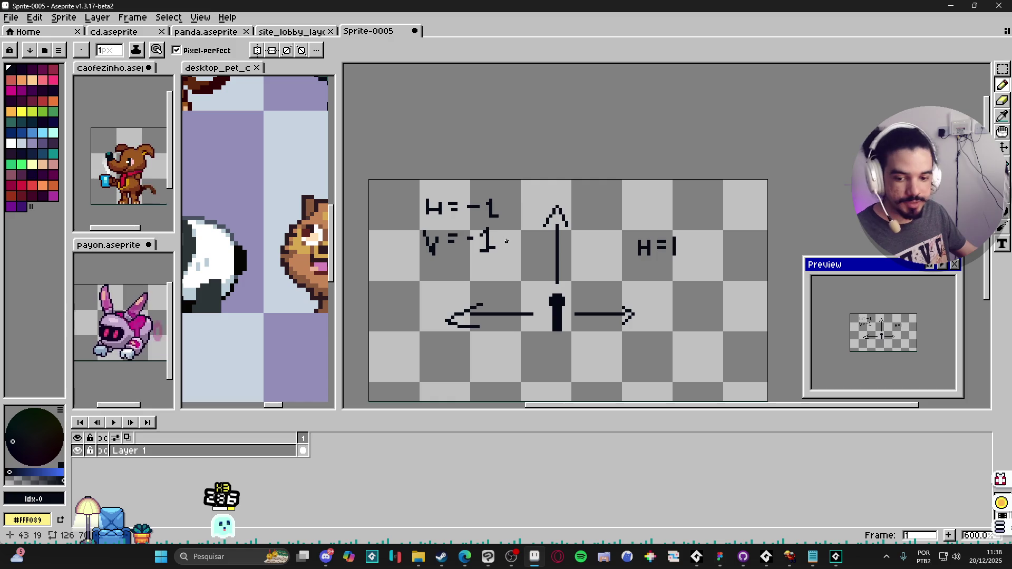
scroll(455, 228, up, 1)
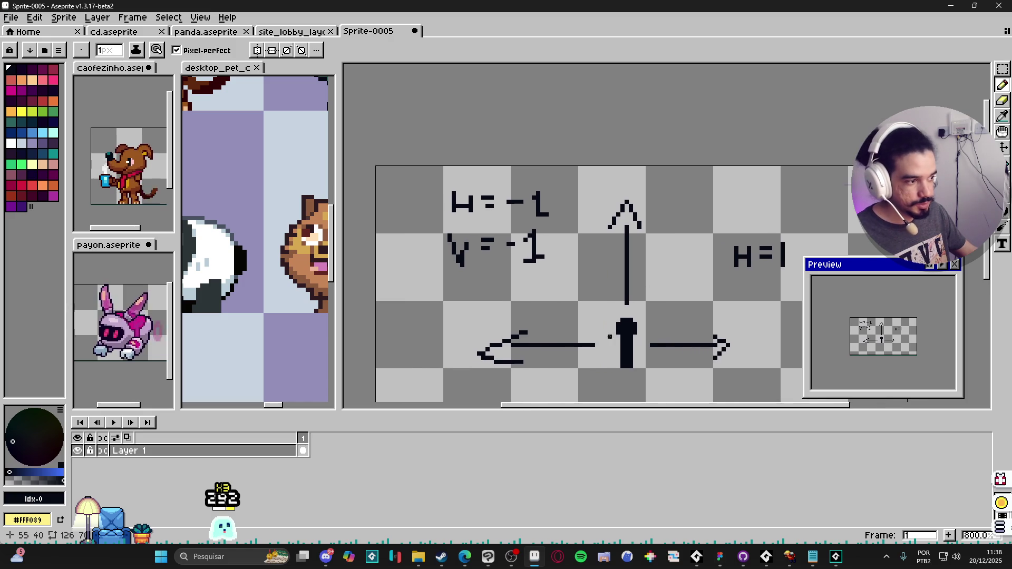
Undo the diagonal line and the H = -1 and V = -1 lettering.
drag(613, 332, 508, 211)
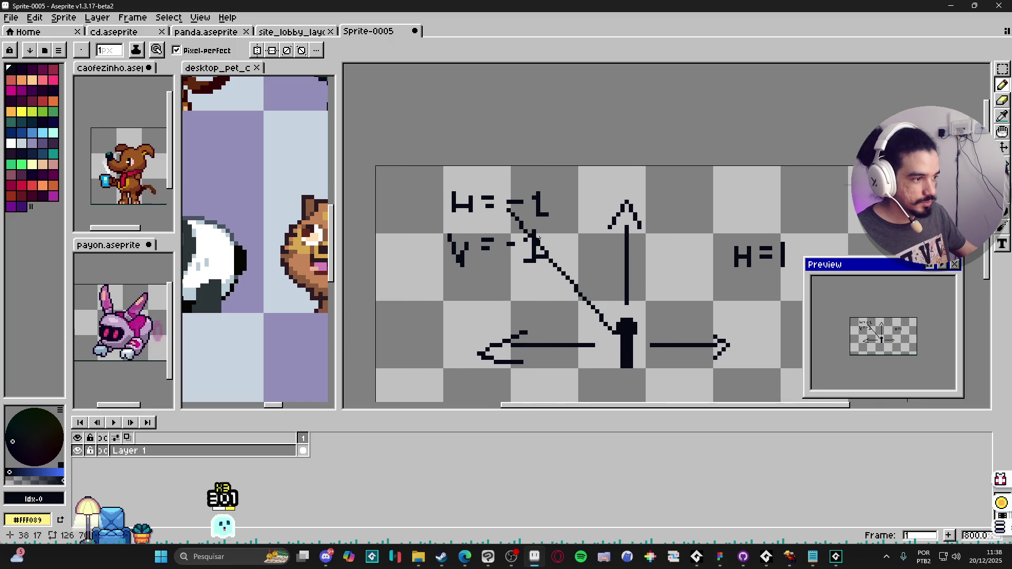
mouse_move(571, 256)
mouse_down()
mouse_move(588, 262)
mouse_move(548, 242)
mouse_up()
key(ctrl+z)
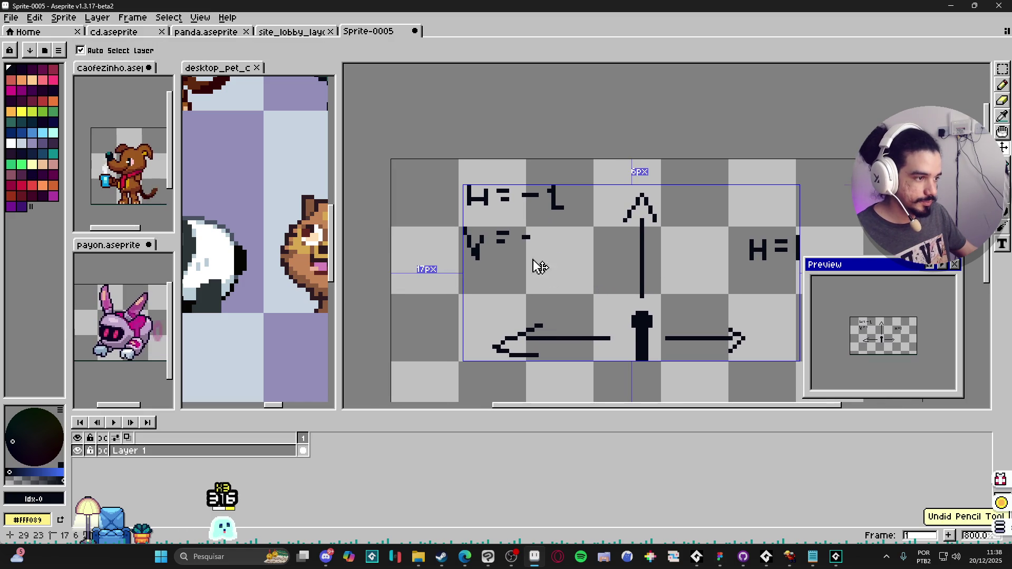
key(ctrl+z)
key(ctrl+z)
key(ctrl+z)
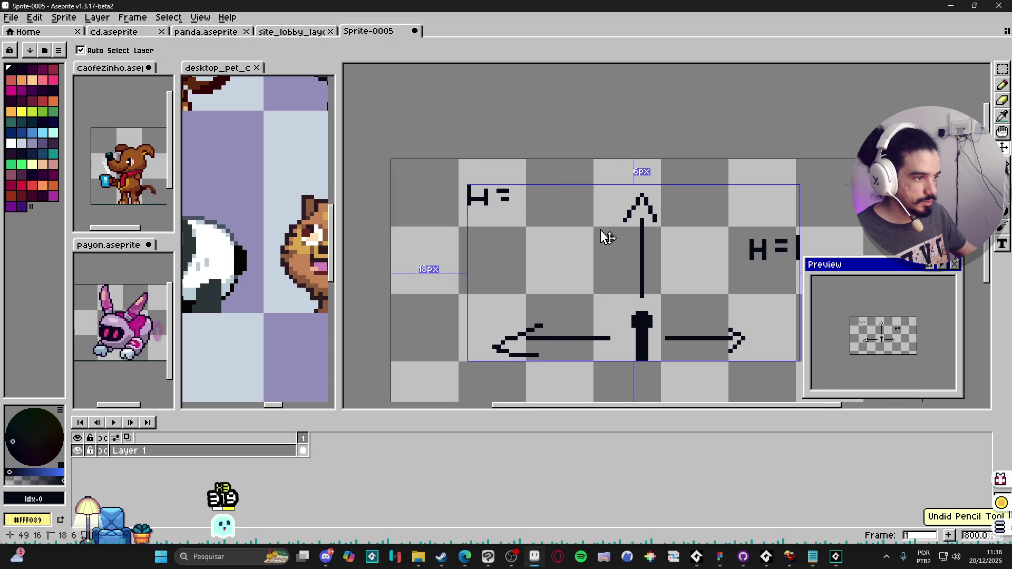
key(ctrl+z)
key(ctrl+z)
key(ctrl+z)
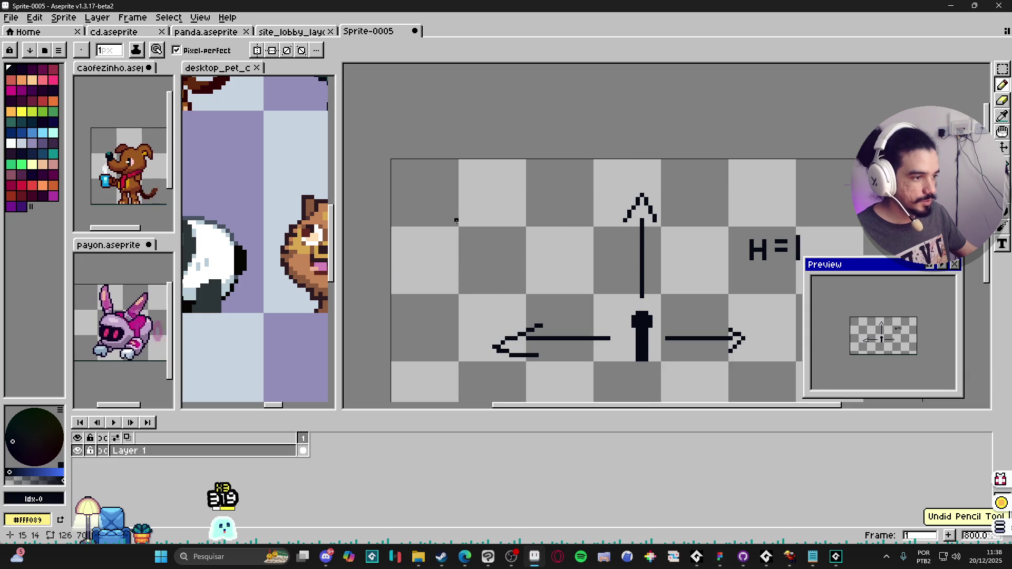
Sketch trial strokes at upper left and beside the up arrow, then undo them.
drag(409, 228, 470, 254)
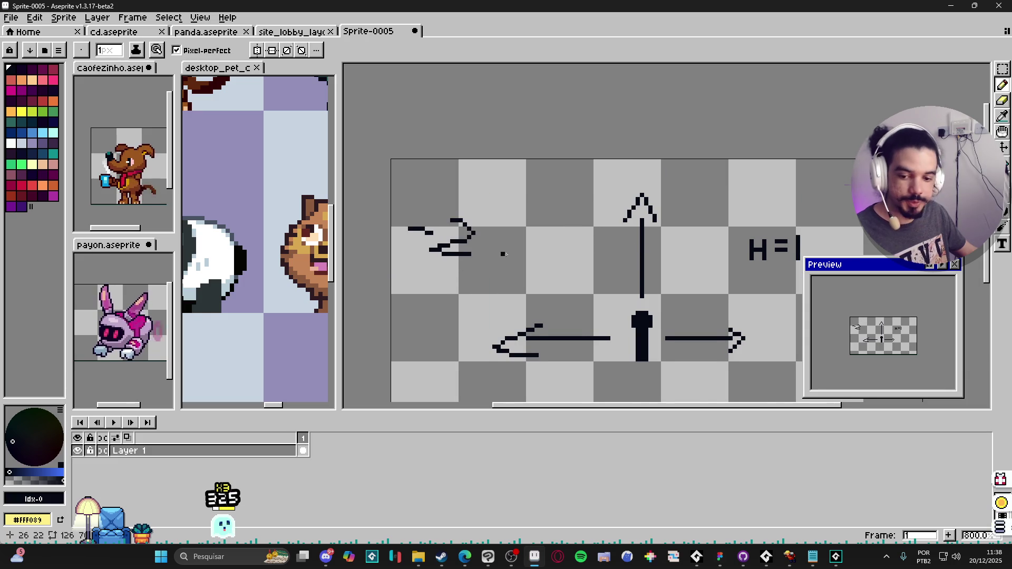
key(ctrl+z)
key(ctrl+z)
key(ctrl+z)
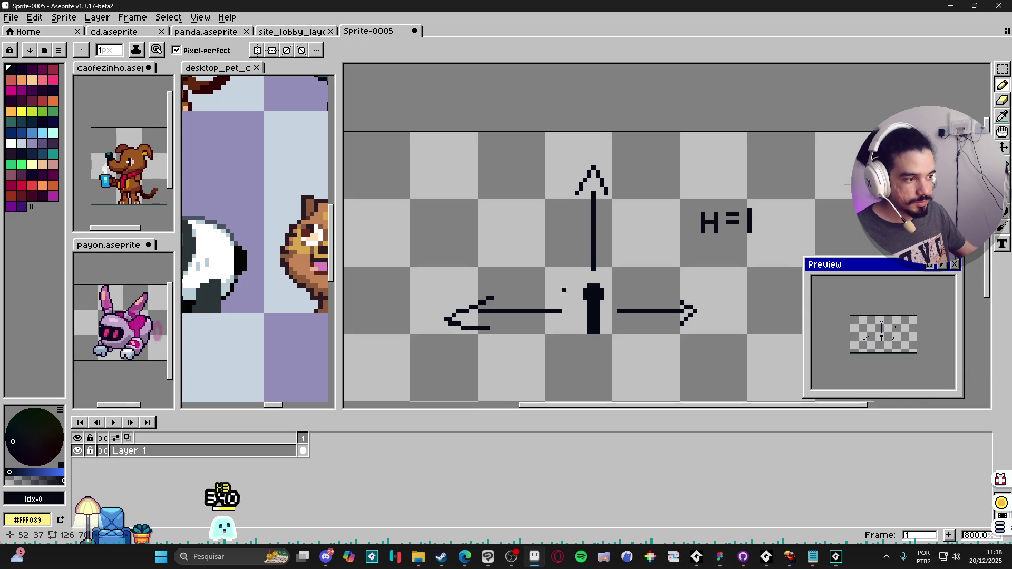
scroll(565, 264, left, 1)
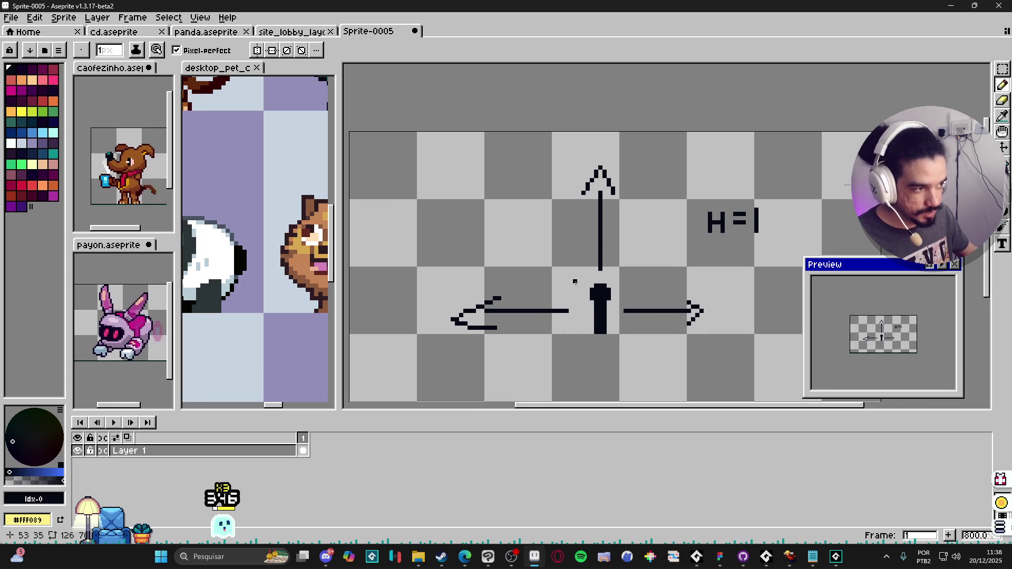
drag(576, 289, 516, 205)
drag(489, 167, 483, 213)
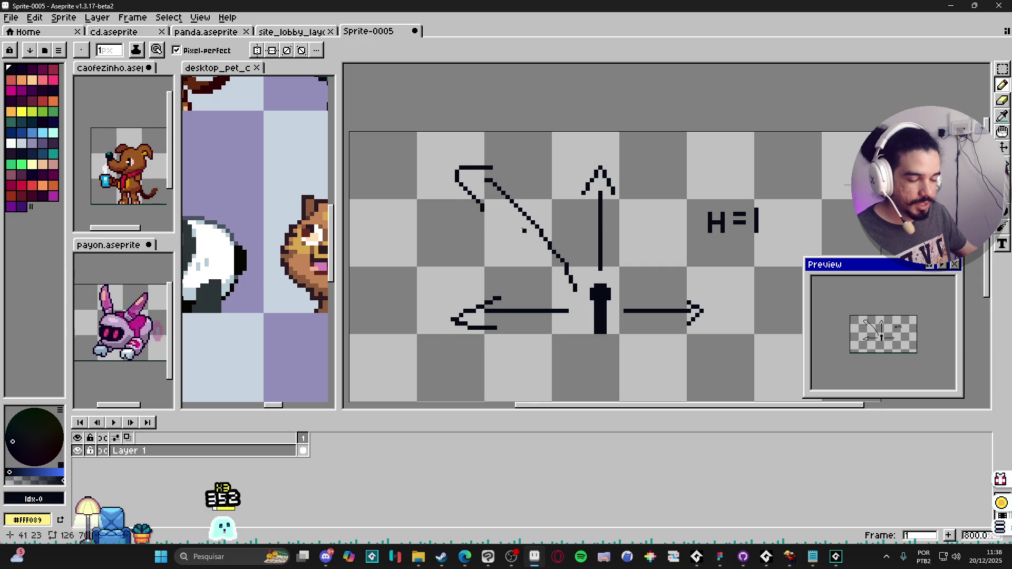
scroll(523, 231, right, 2)
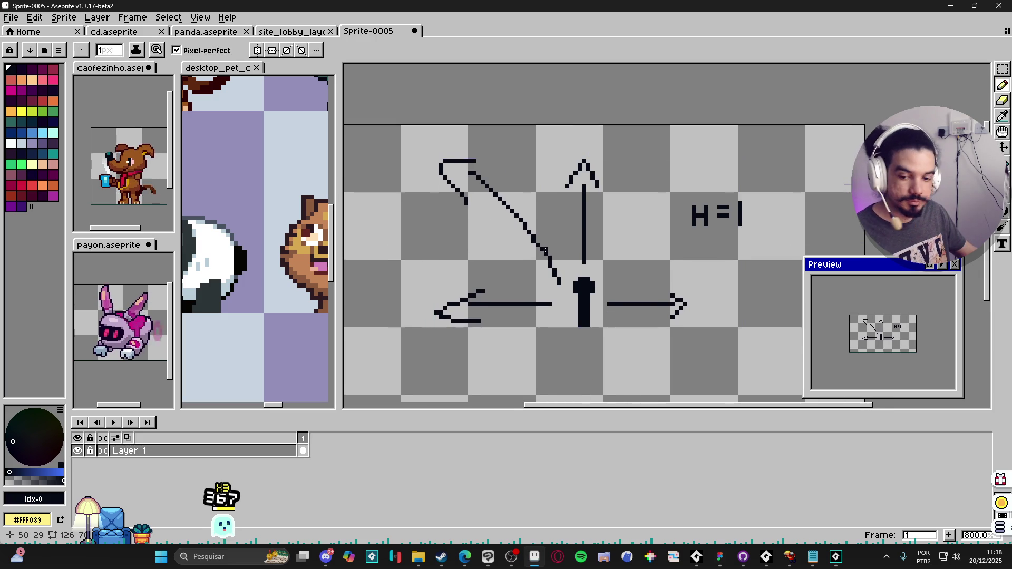
key(ctrl+z)
key(ctrl+z)
key(ctrl+z)
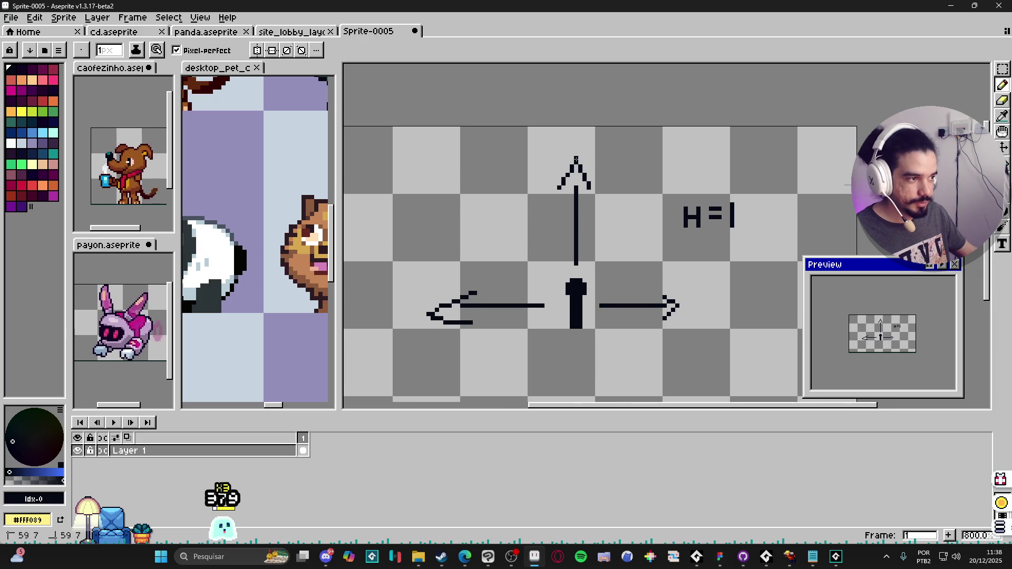
Draw a bracket line from the up arrow's tip left and down to the left arrow.
shift+click(426, 157)
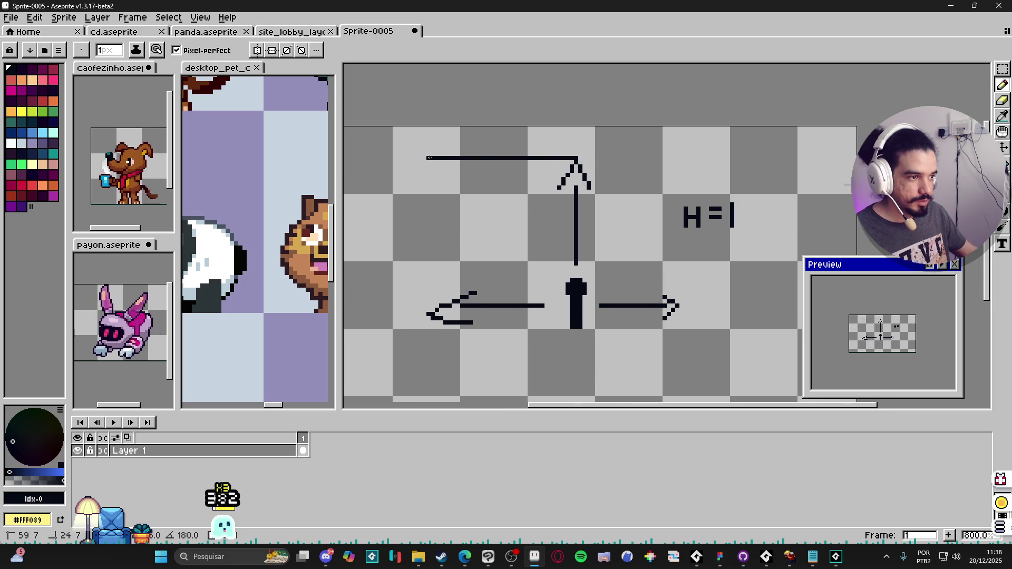
click(428, 315)
shift+click(428, 140)
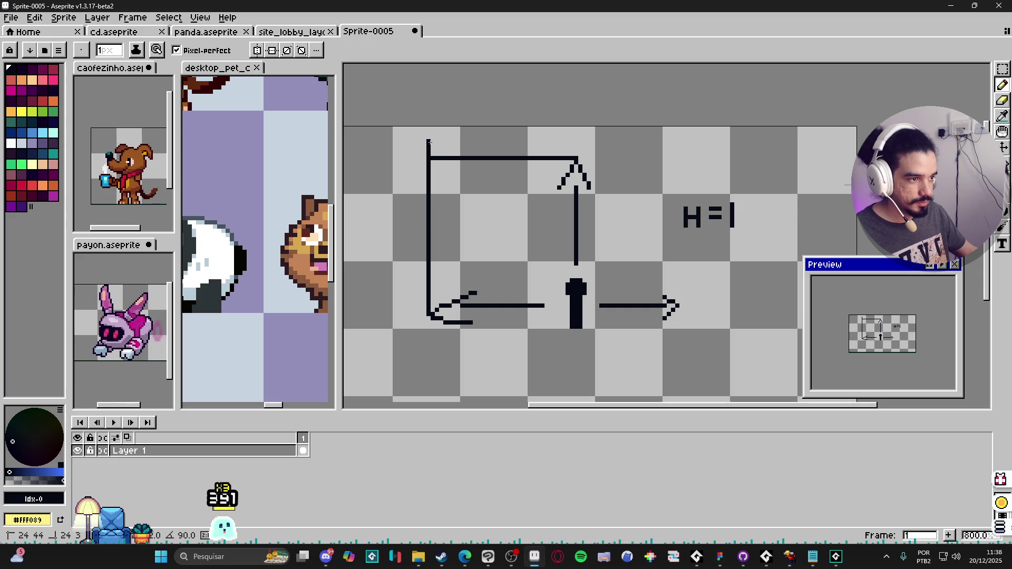
scroll(424, 153, down, 1)
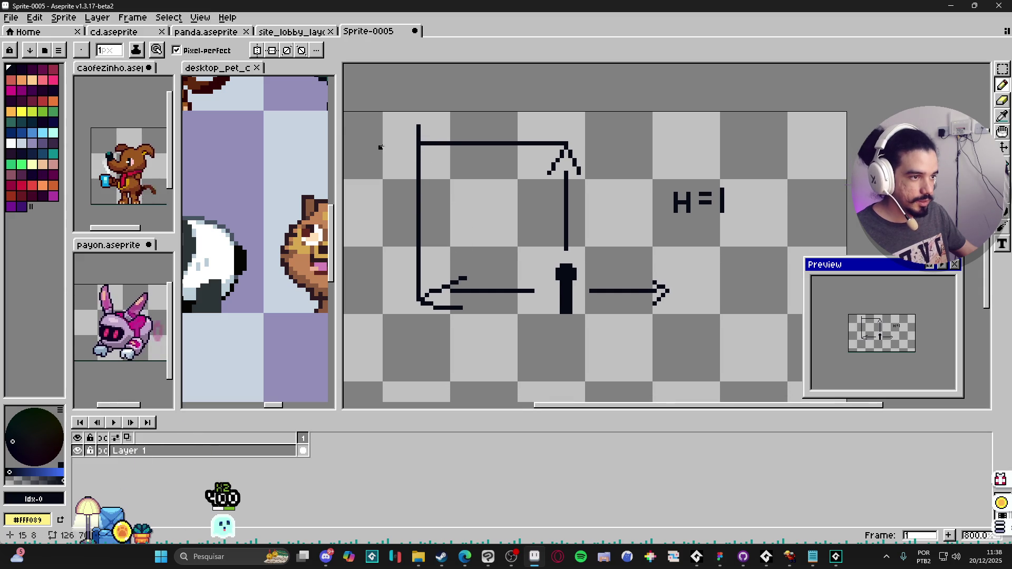
Dot single pixels diagonally from the box corner toward the pin, removing stray marks.
click(448, 165)
click(478, 185)
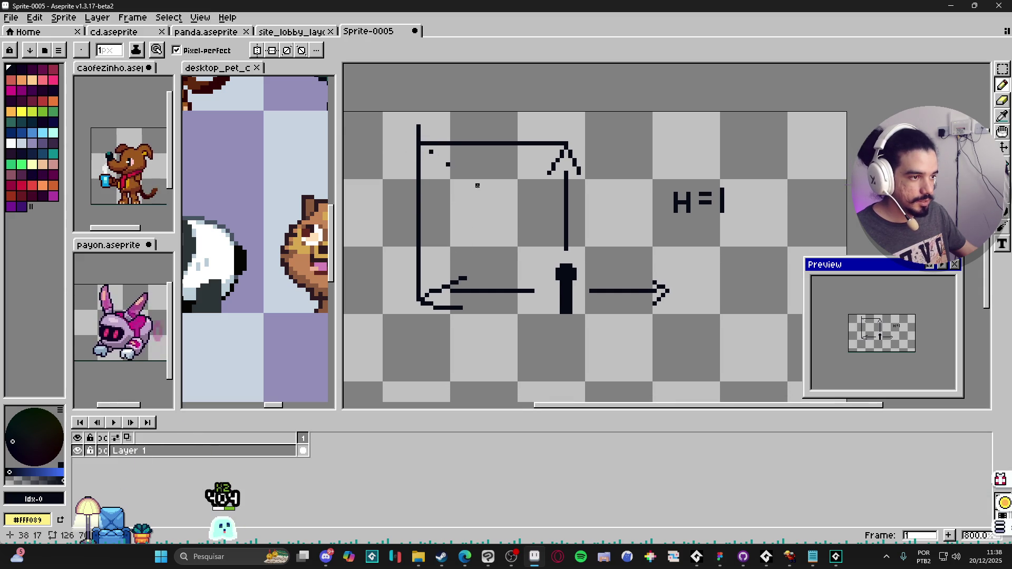
click(520, 216)
click(543, 249)
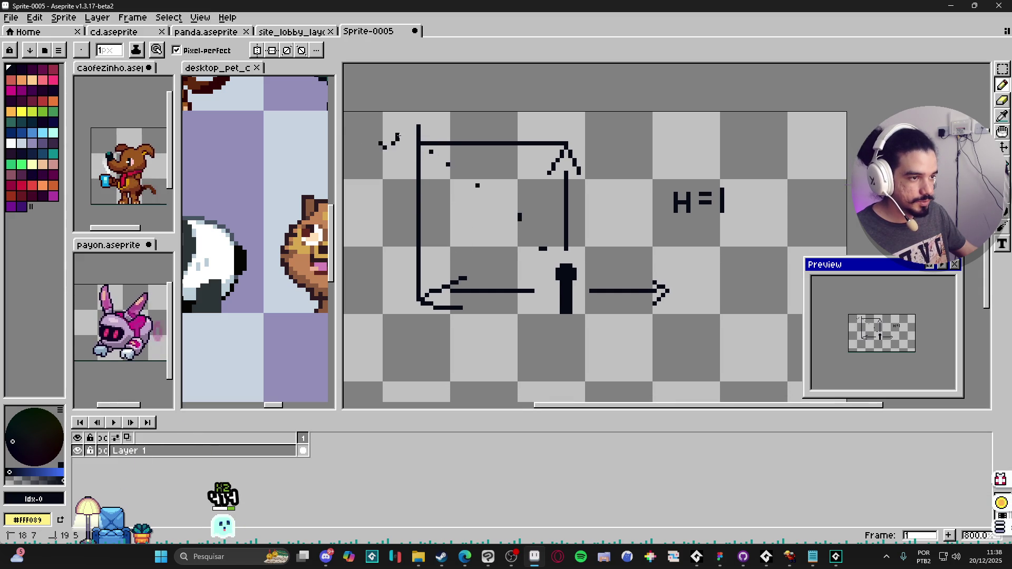
key(ctrl+z)
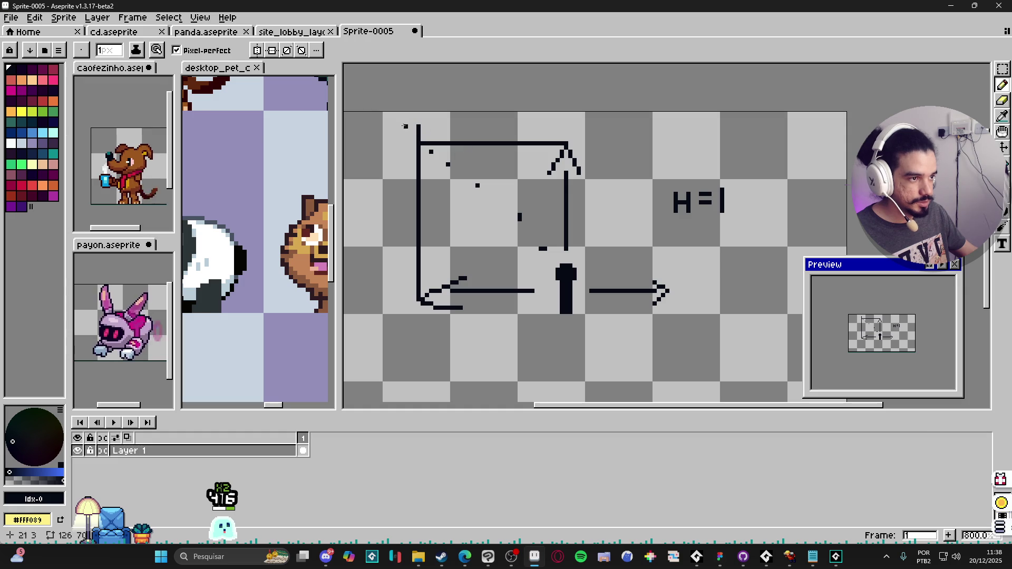
key(ctrl+z)
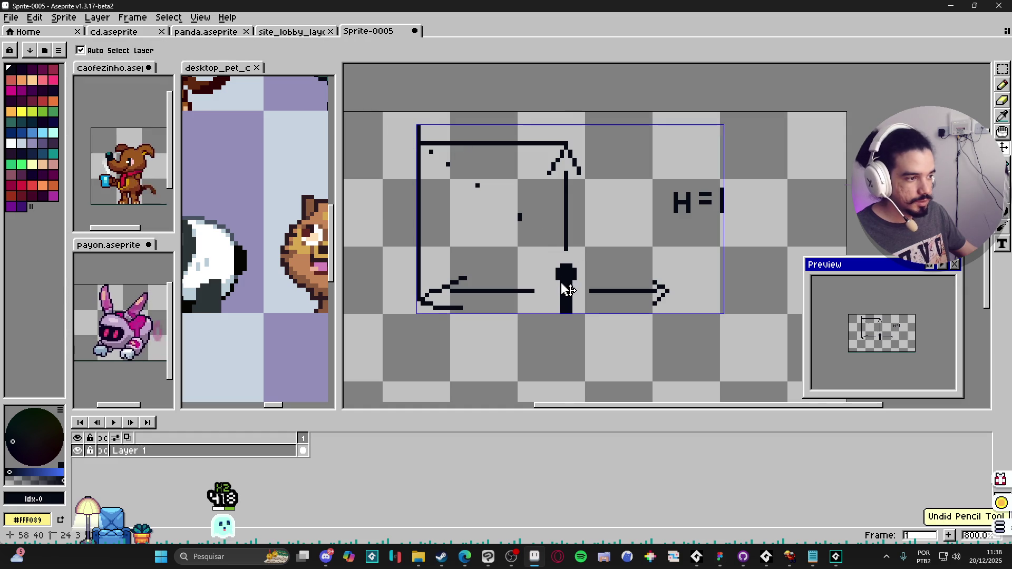
Try straight diagonals and a long horizontal from the box corner, then undo them.
shift+click(421, 146)
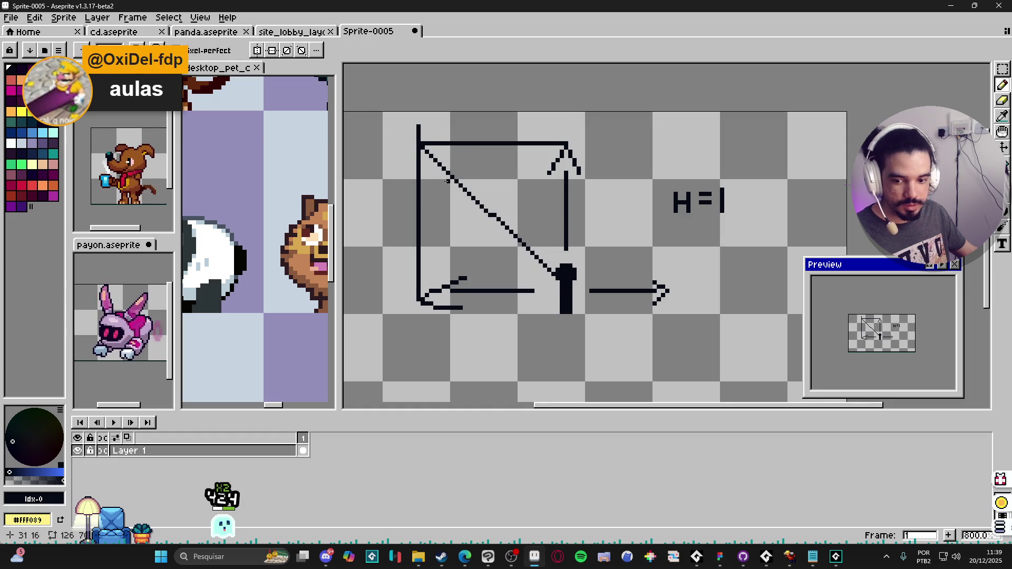
drag(447, 181, 436, 189)
drag(409, 150, 416, 152)
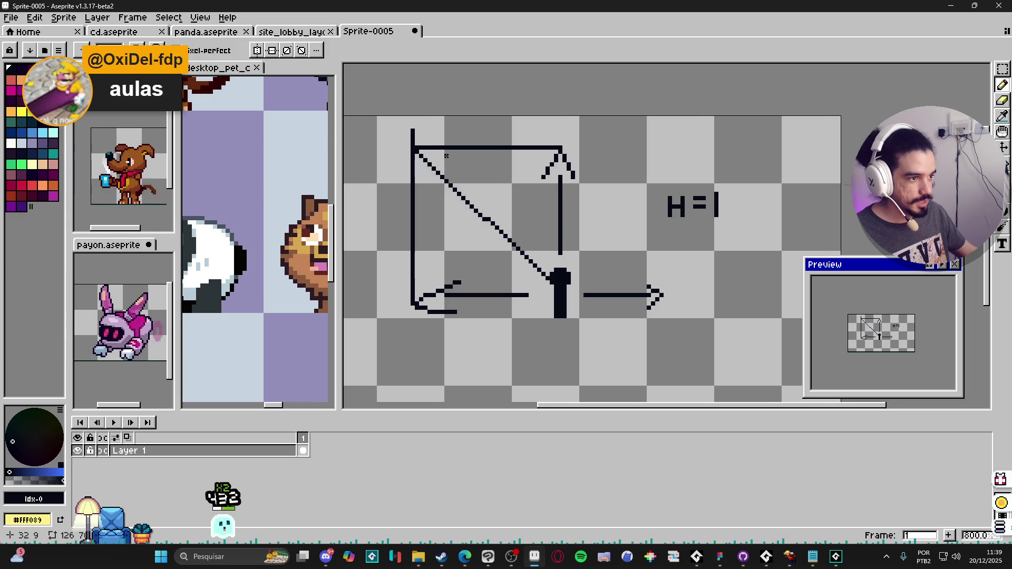
drag(417, 150, 464, 113)
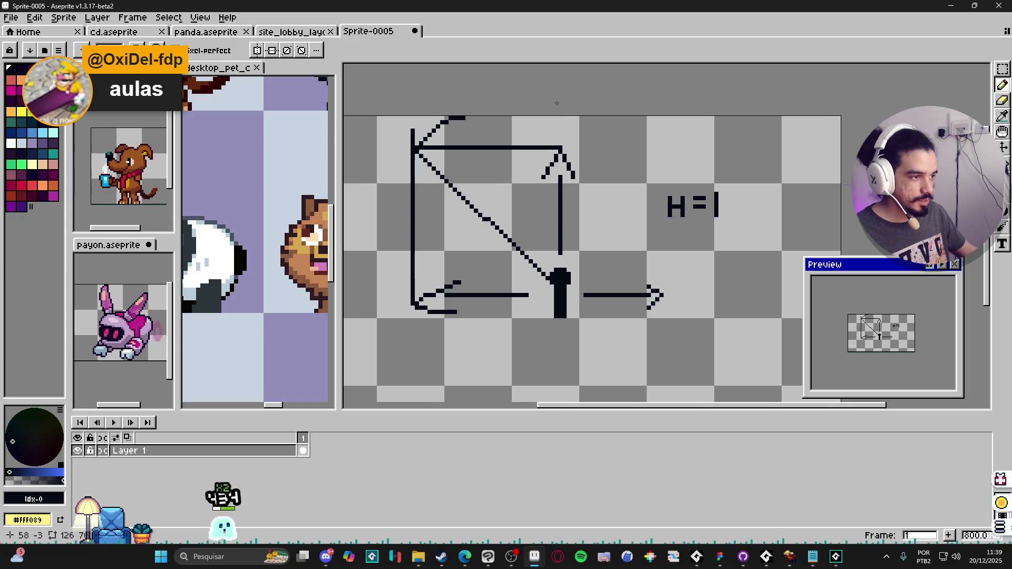
mouse_move(557, 103)
mouse_down()
mouse_move(552, 206)
mouse_move(668, 172)
mouse_up()
key(ctrl+z)
drag(535, 125, 520, 152)
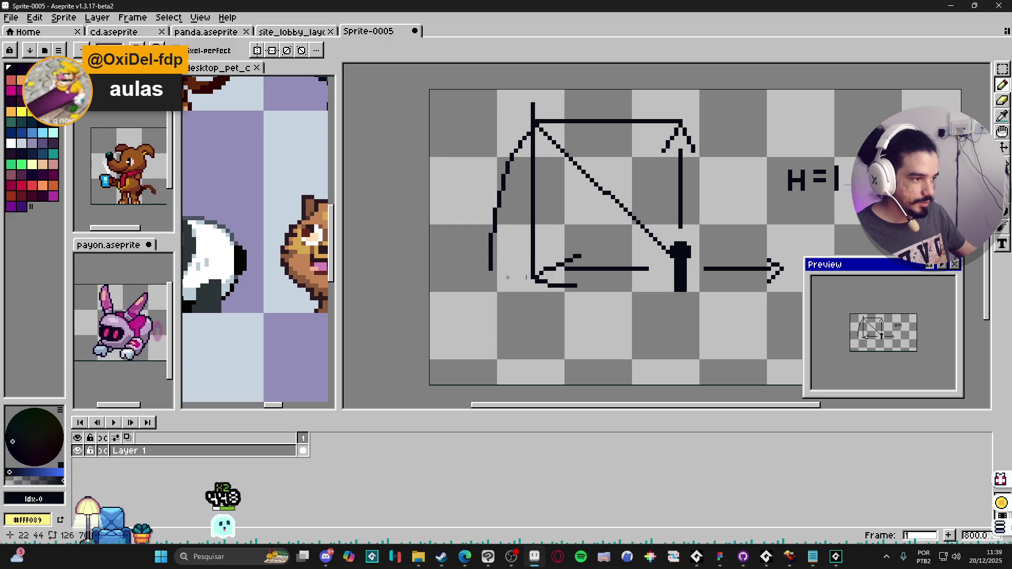
mouse_move(674, 269)
mouse_down()
mouse_move(474, 269)
mouse_move(491, 268)
mouse_up()
key(ctrl+z)
key(ctrl+z)
key(ctrl+z)
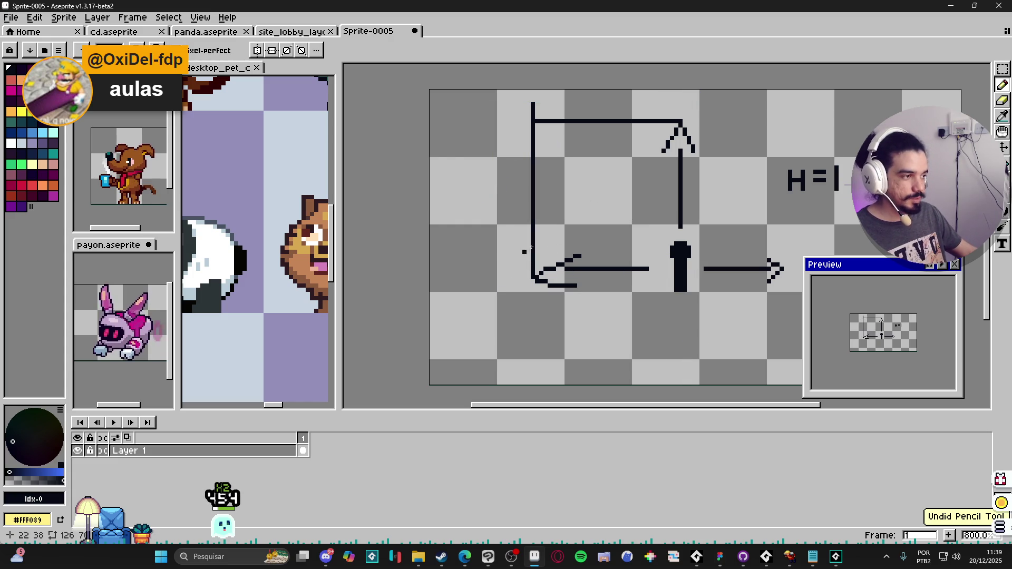
Sketch trial curves and a diagonal from the top line, then undo each stroke.
scroll(662, 188, right, 2)
scroll(662, 188, up, 2)
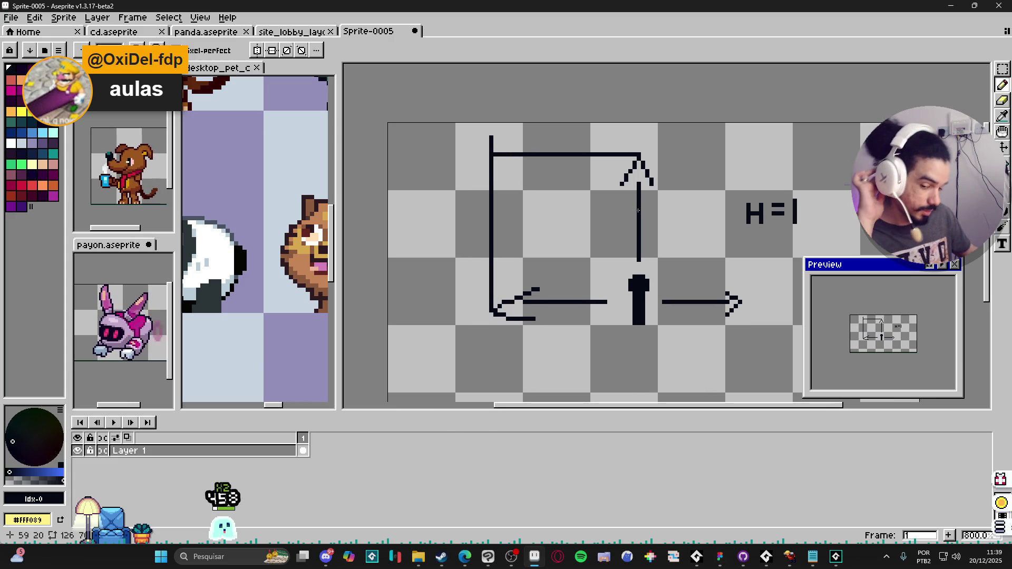
scroll(604, 243, right, 1)
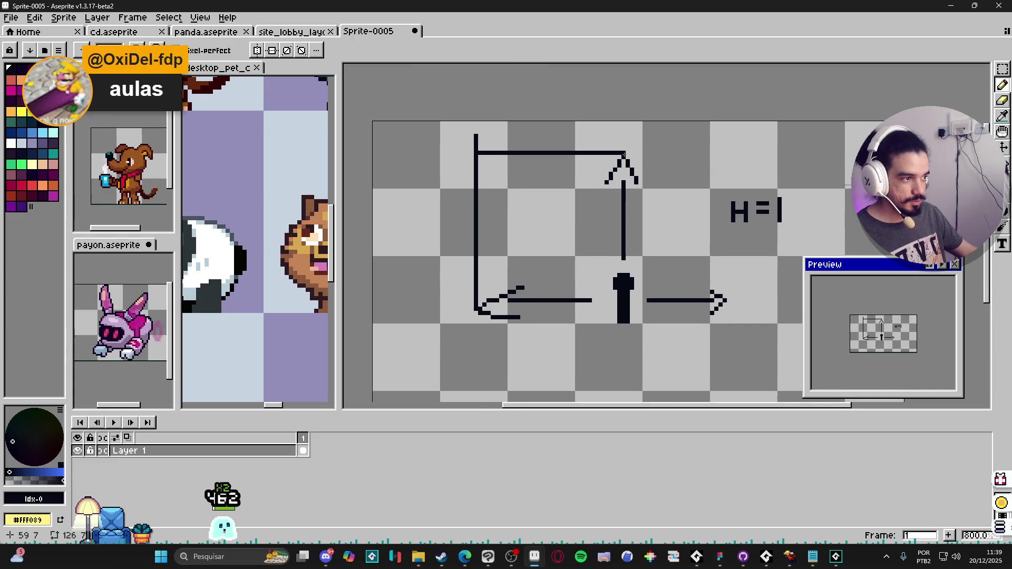
drag(623, 154, 604, 154)
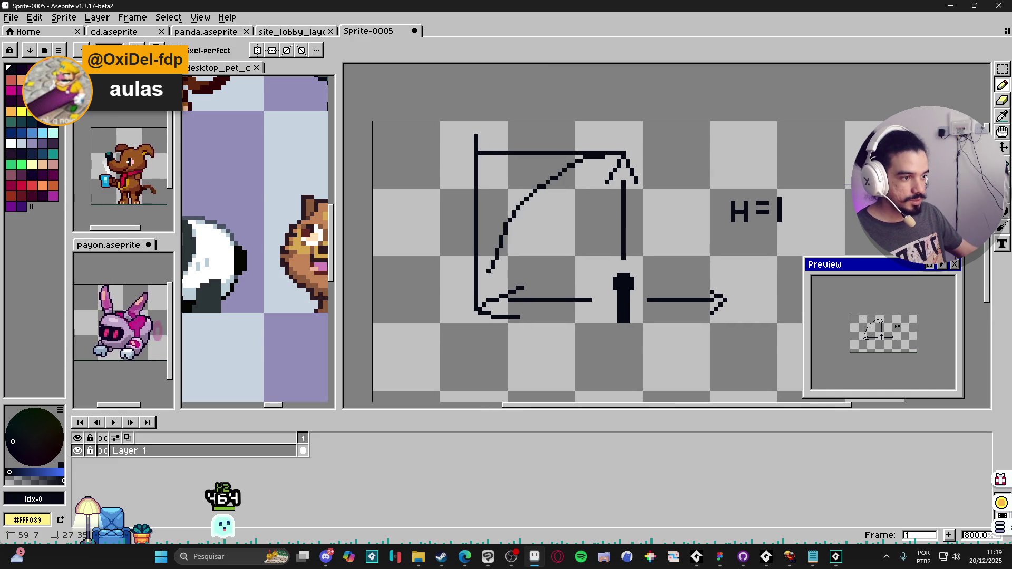
drag(489, 272, 477, 307)
key(ctrl+z)
mouse_move(479, 256)
mouse_down()
mouse_move(483, 231)
mouse_move(579, 156)
mouse_up()
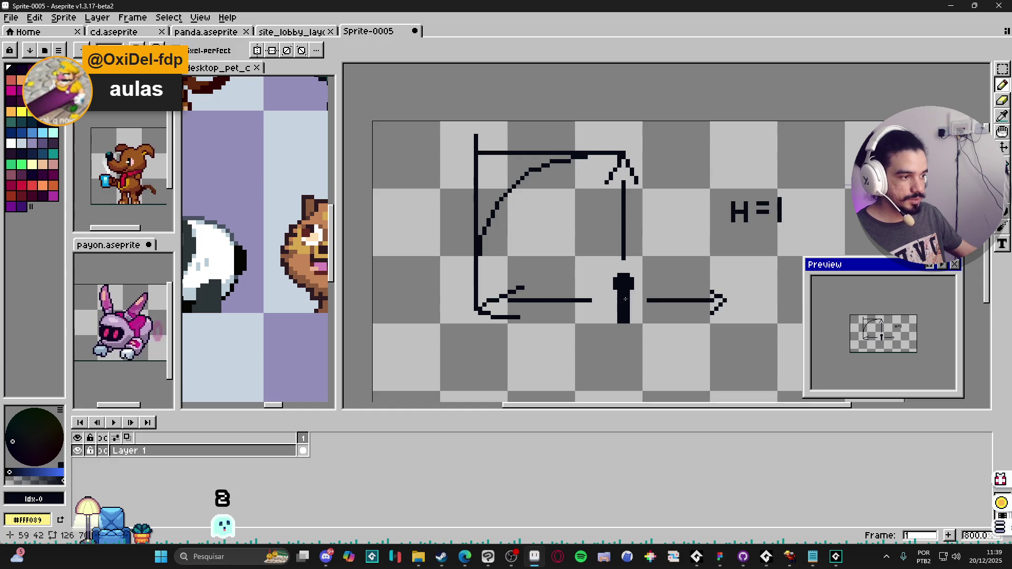
drag(625, 298, 526, 207)
key(ctrl+z)
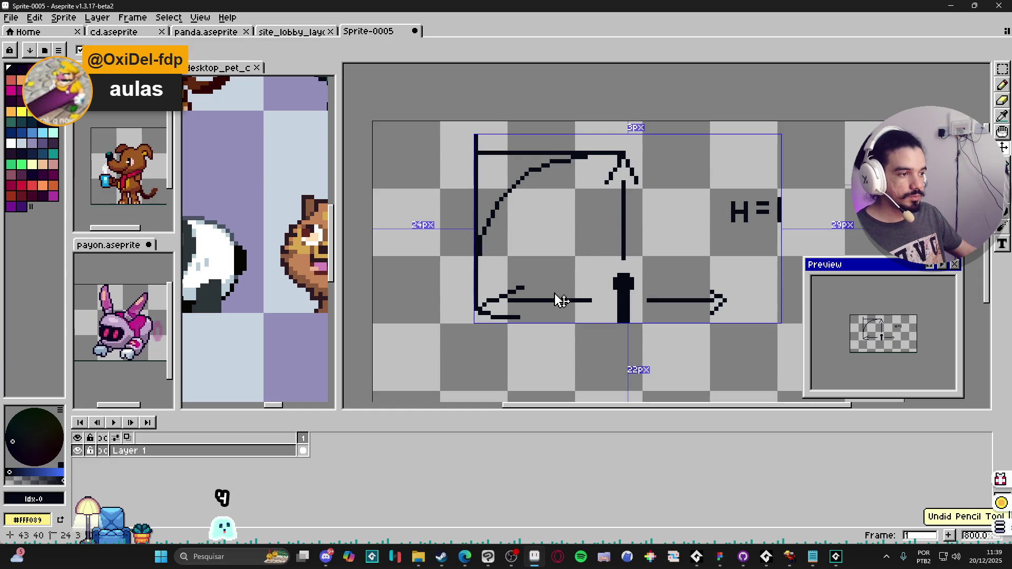
key(ctrl+z)
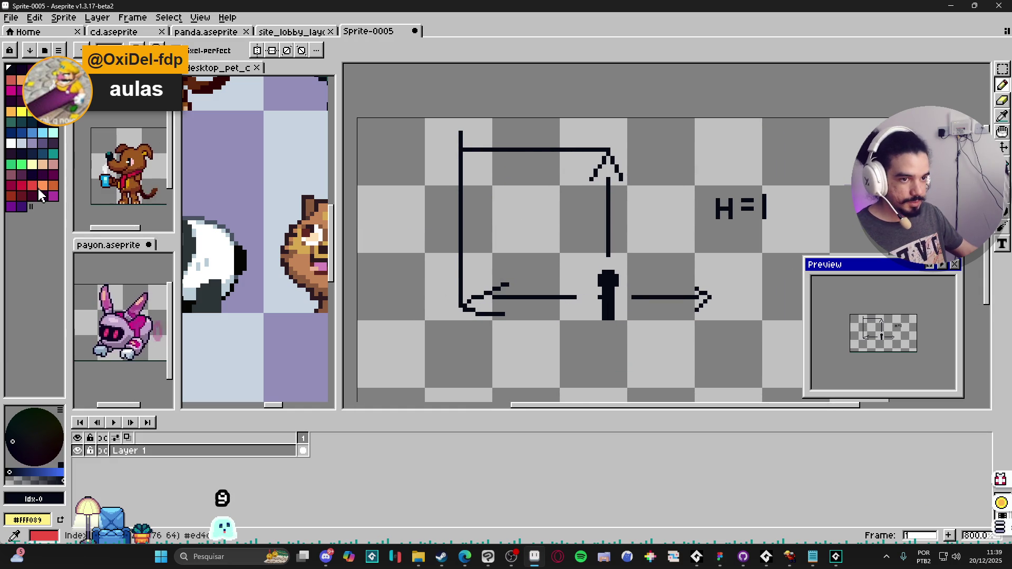
Draw a red horizontal line from the pin leftward over the left arrow.
click(21, 185)
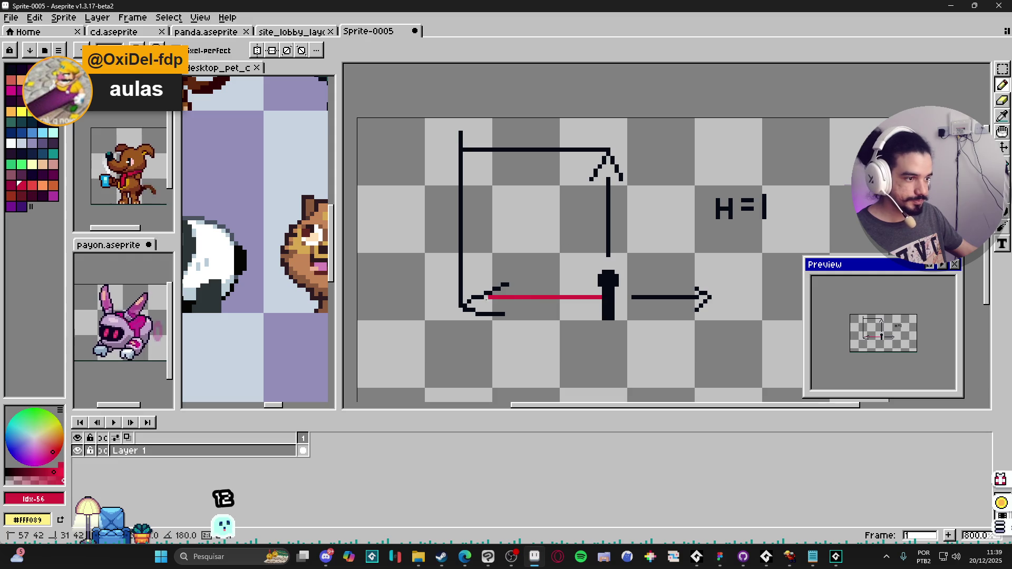
shift+click(460, 297)
key(m)
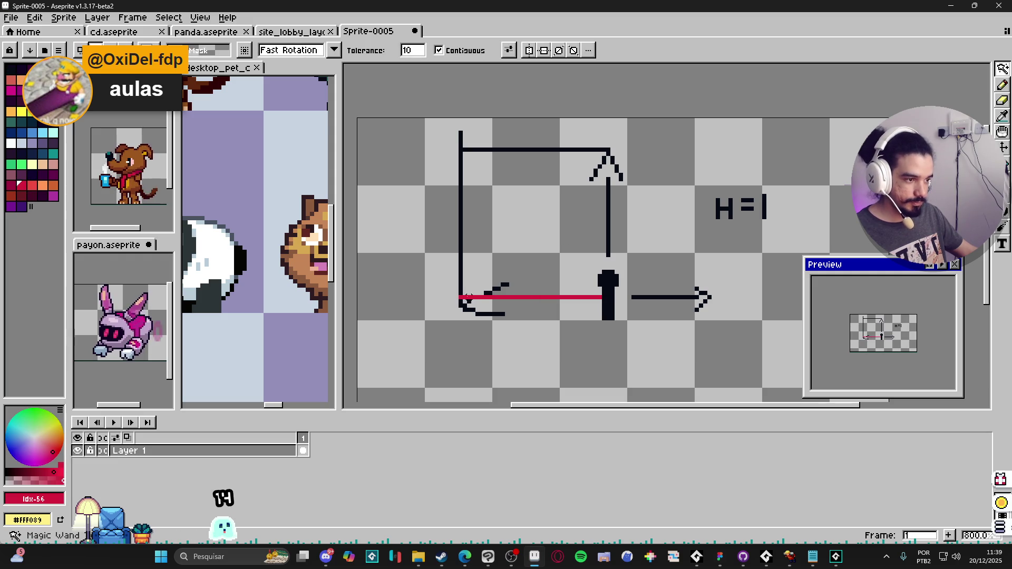
key(ctrl+shift+d)
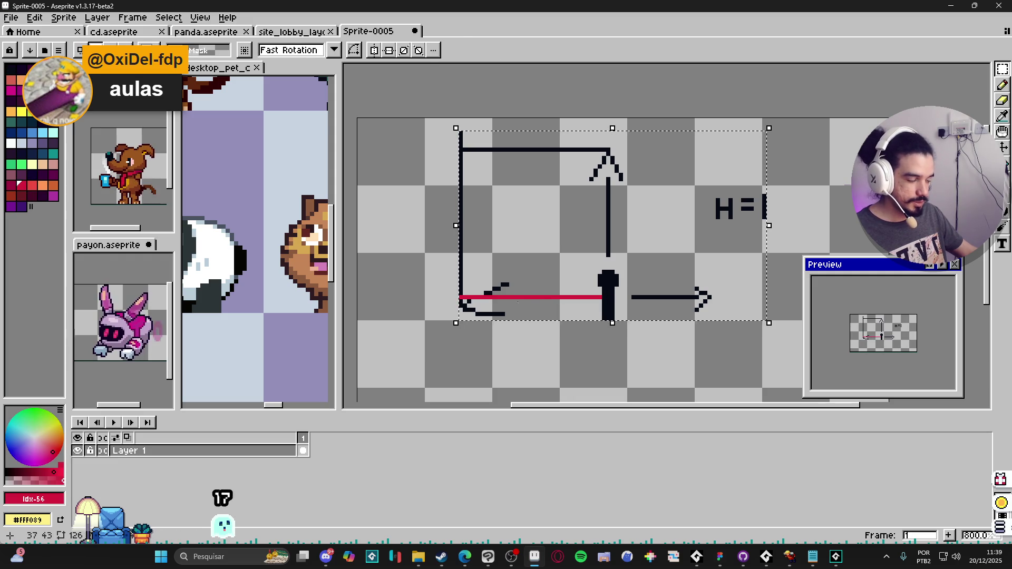
key(ctrl+d)
Select the red line with the Magic Wand, then deselect and zoom back to 800%.
scroll(523, 296, up, 2)
key(w)
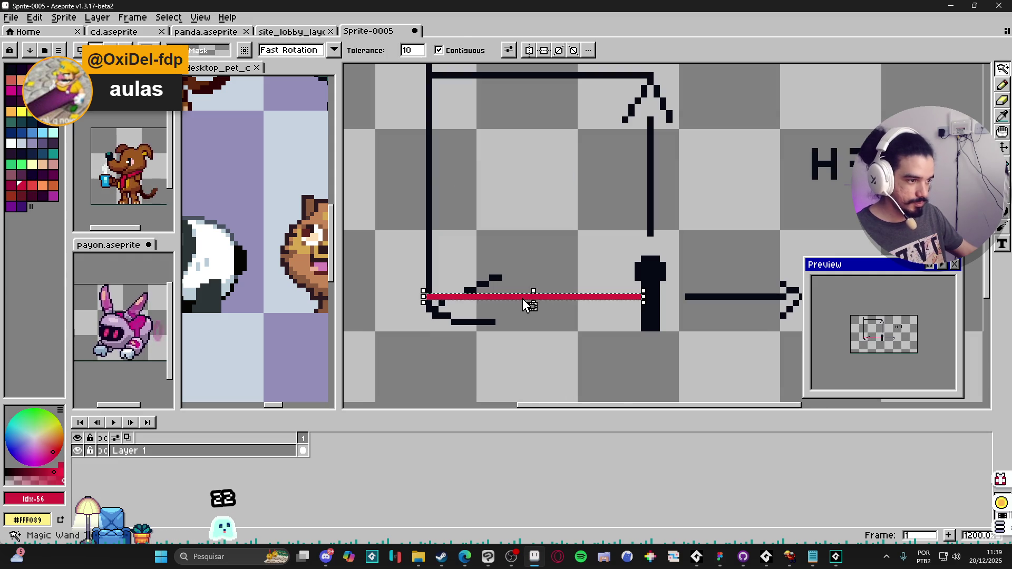
click(527, 297)
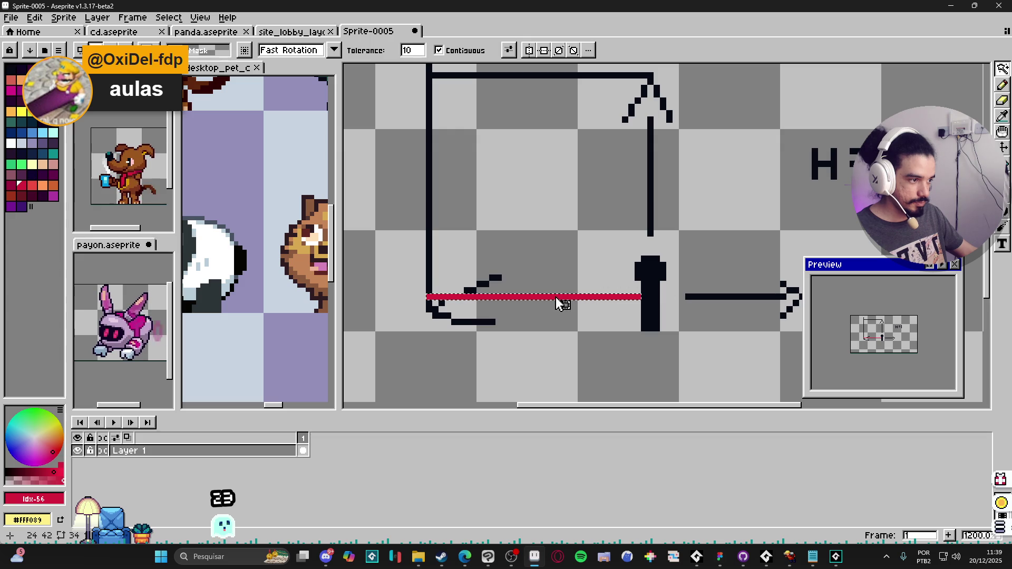
key(m)
key(ctrl+shift+d)
scroll(511, 292, down, 2)
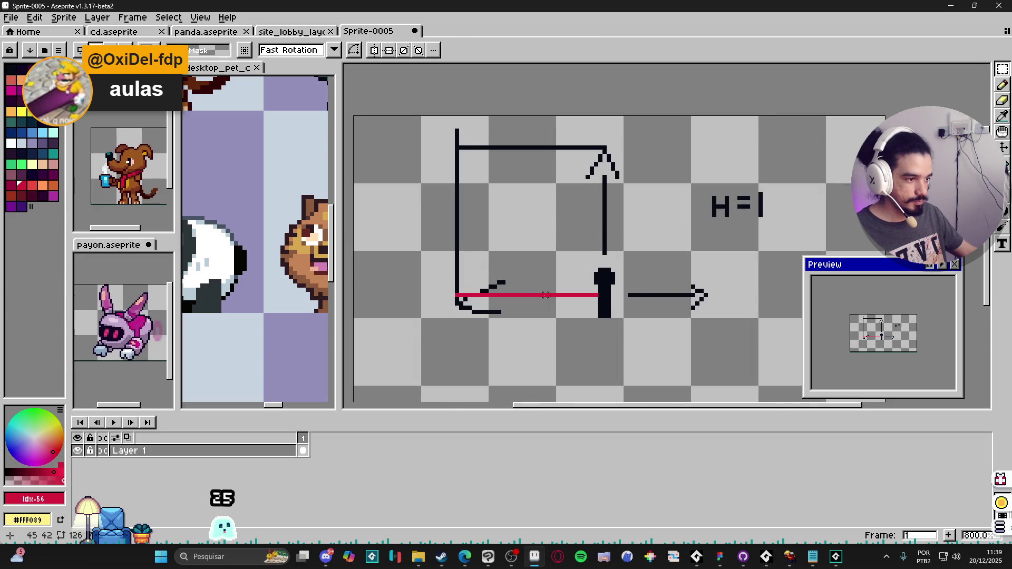
key(ctrl+d)
Put the red line on a new Layer 2 and select it with the Magic Wand.
key(v)
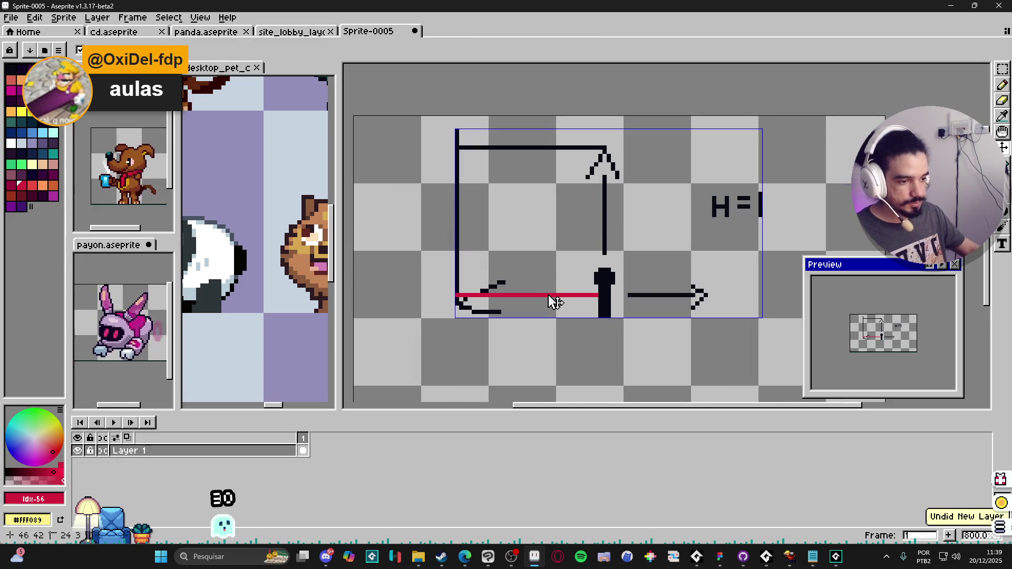
key(shift+n)
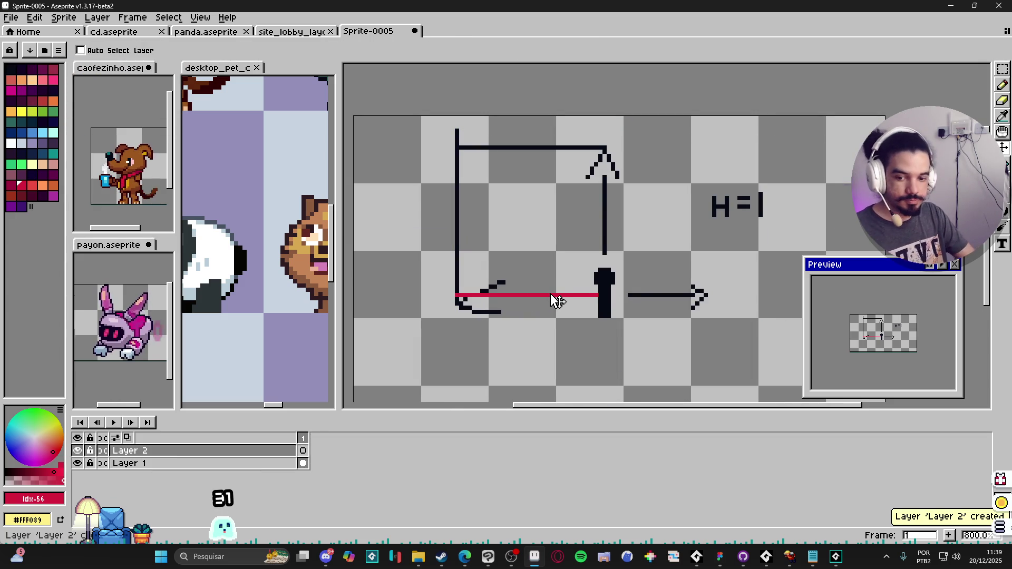
key(b)
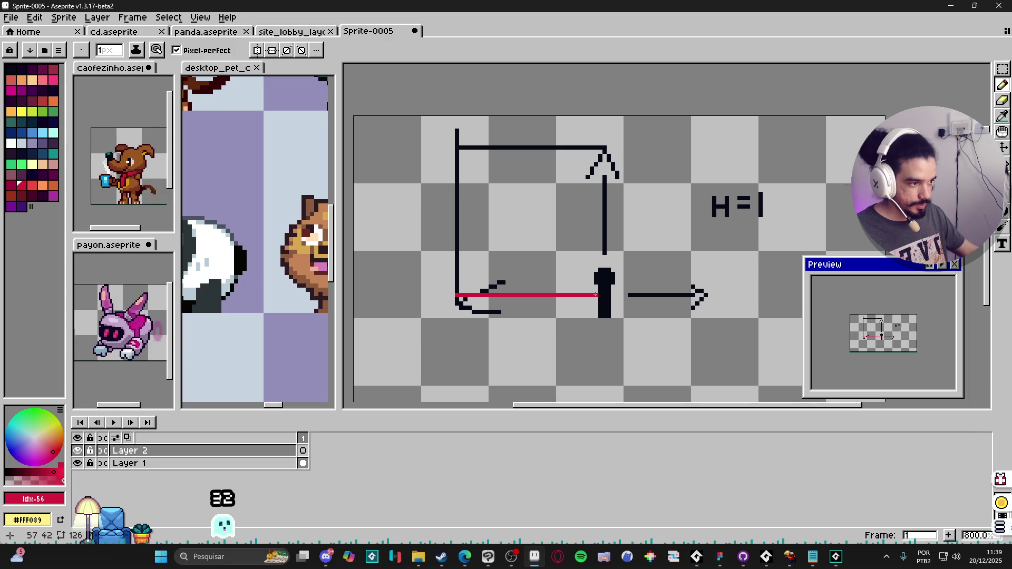
drag(596, 294, 597, 295)
key(w)
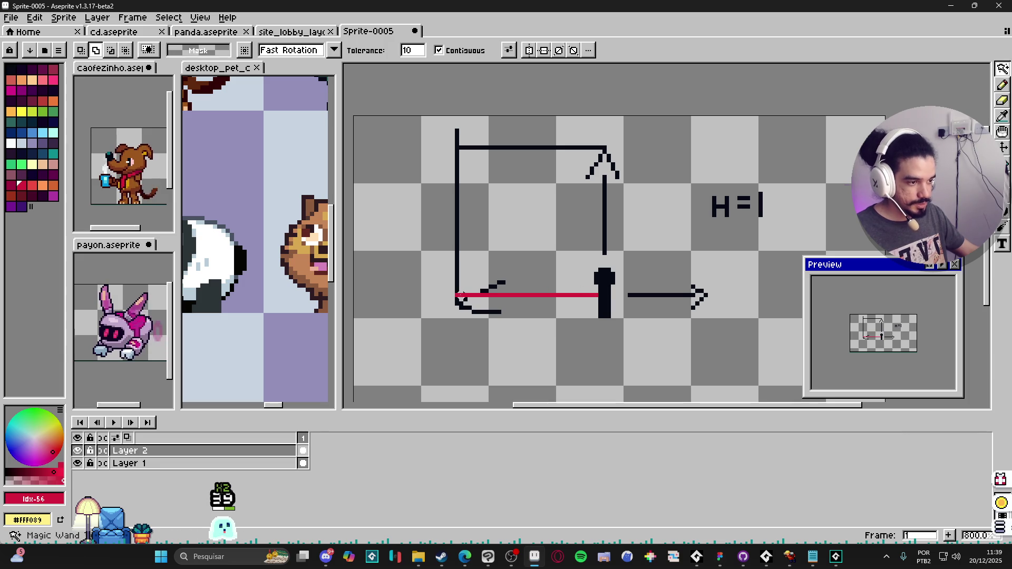
click(459, 294)
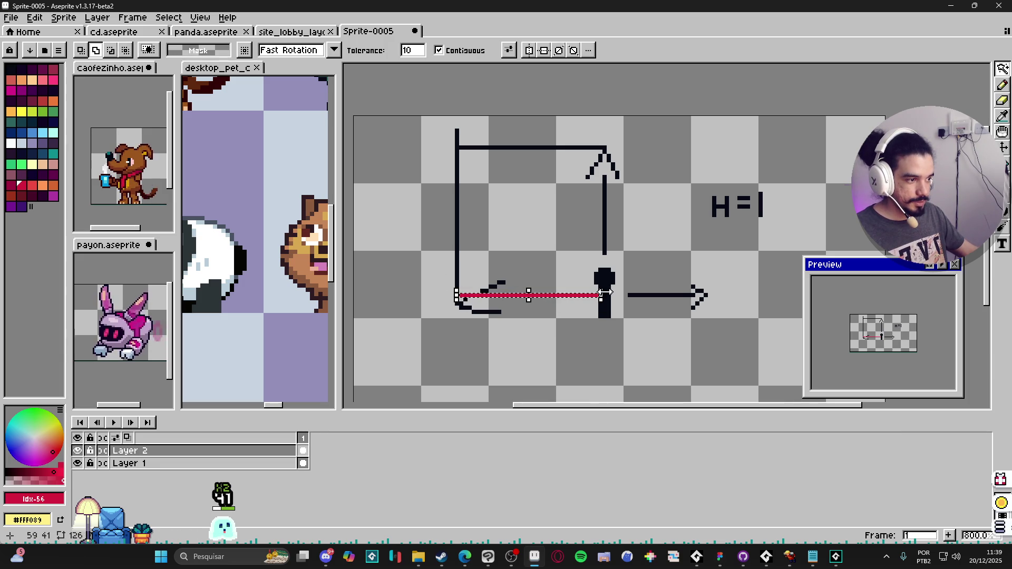
Rotate the red line around a right-end pivot, settling it horizontal at 0°.
mouse_move(600, 294)
mouse_down()
mouse_move(610, 296)
mouse_move(599, 330)
mouse_move(606, 326)
mouse_up()
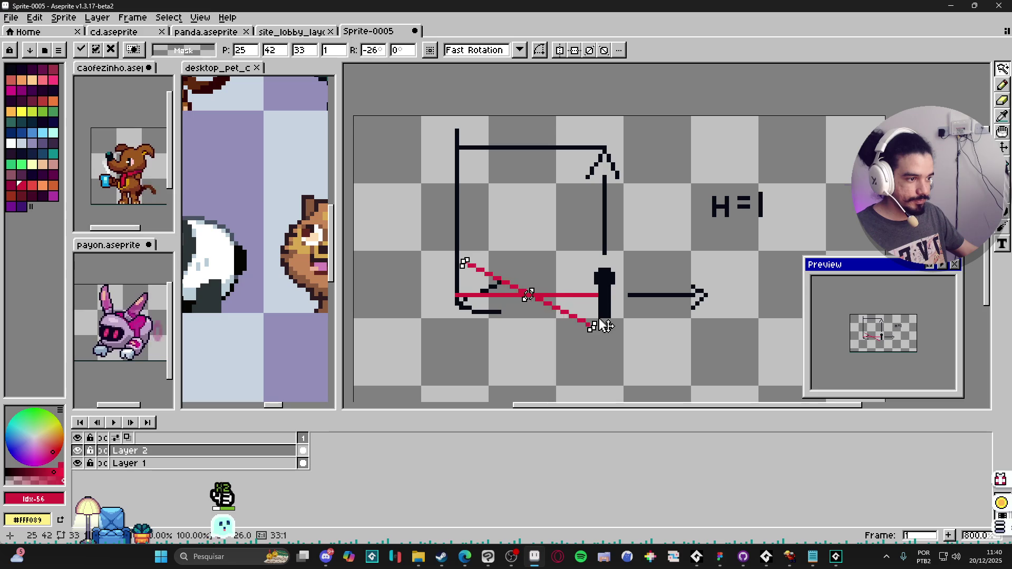
mouse_move(528, 294)
mouse_down()
mouse_move(587, 325)
mouse_move(584, 294)
mouse_up()
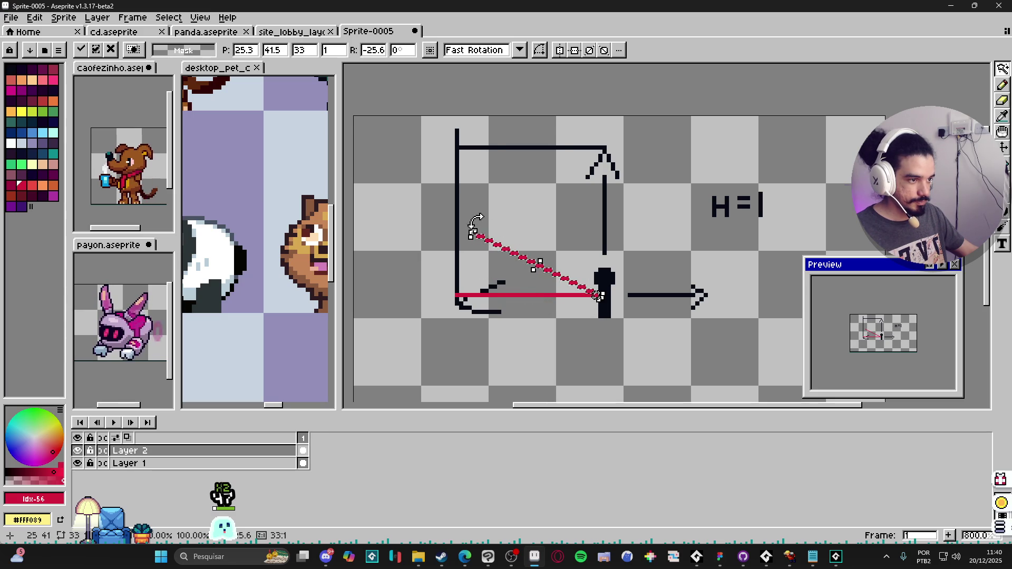
mouse_move(474, 226)
mouse_down()
mouse_move(647, 183)
mouse_move(749, 258)
mouse_move(658, 377)
mouse_move(501, 282)
mouse_move(610, 195)
mouse_move(600, 163)
mouse_move(614, 174)
mouse_move(526, 292)
mouse_move(567, 207)
mouse_move(515, 199)
mouse_move(519, 177)
mouse_up()
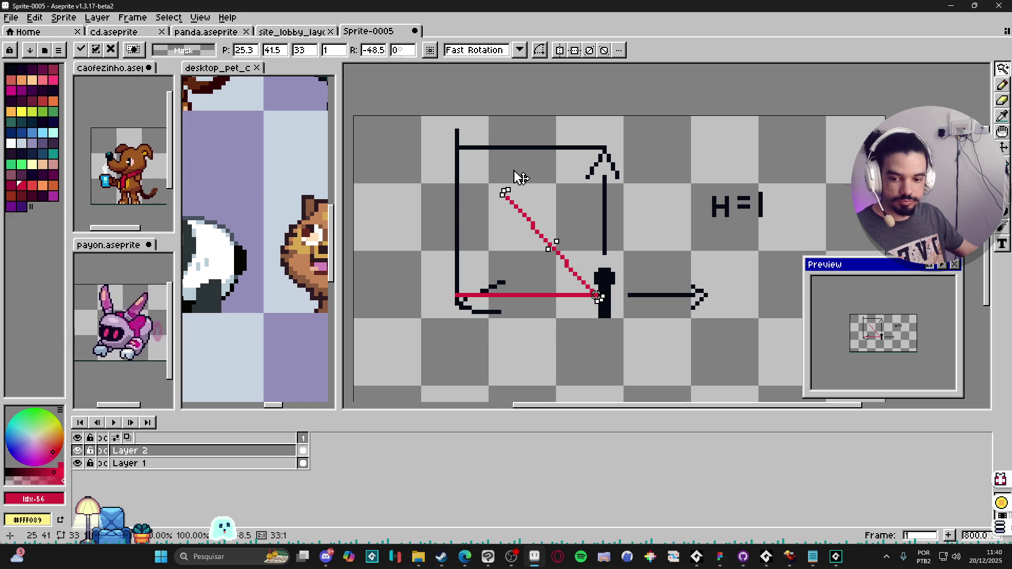
mouse_move(519, 177)
mouse_down()
mouse_move(648, 163)
mouse_move(592, 391)
mouse_move(657, 176)
mouse_move(506, 363)
mouse_move(673, 323)
mouse_move(614, 193)
mouse_move(540, 191)
mouse_move(536, 174)
mouse_move(473, 187)
mouse_move(454, 227)
mouse_move(454, 290)
mouse_up()
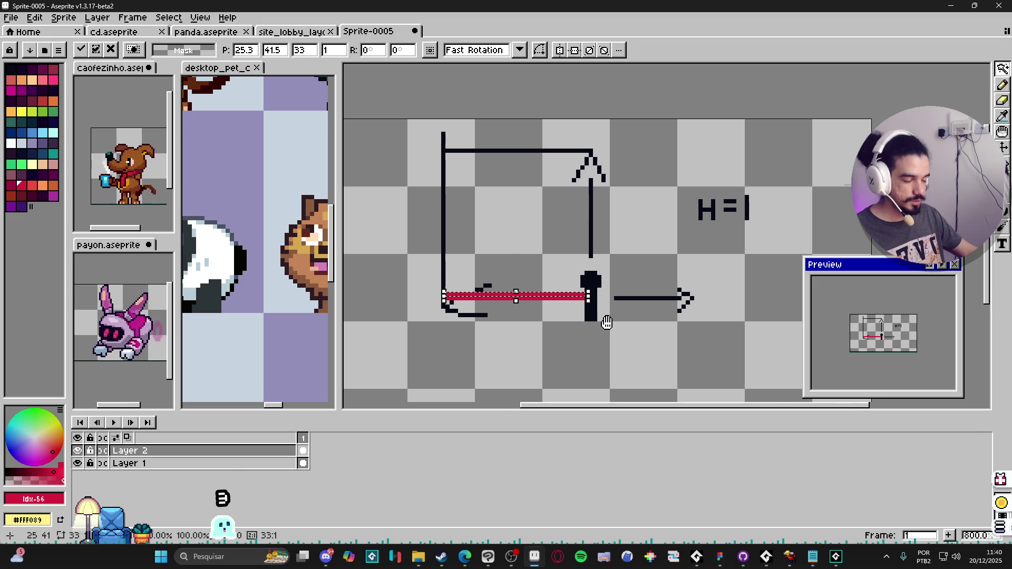
drag(619, 317, 605, 320)
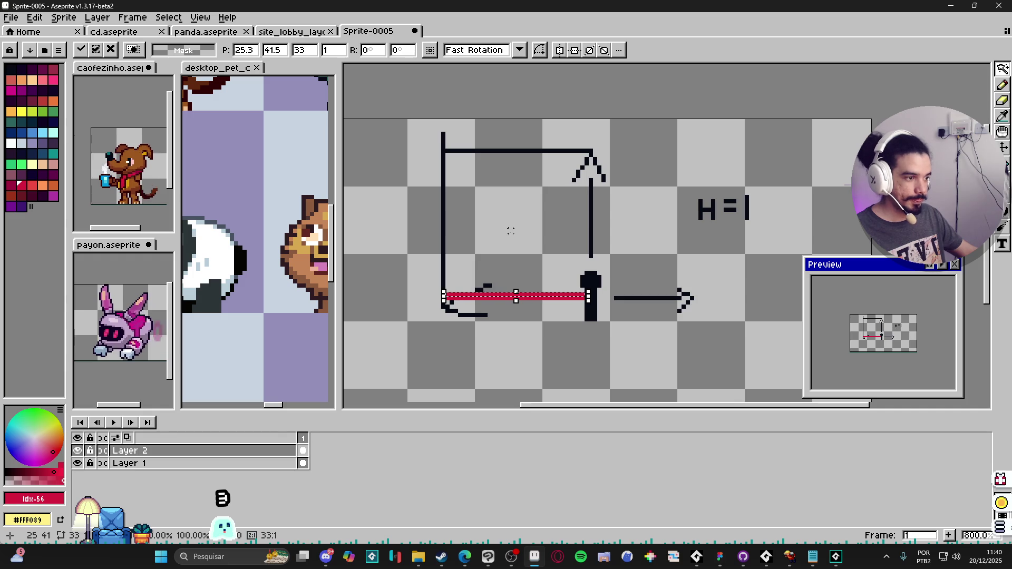
key(w)
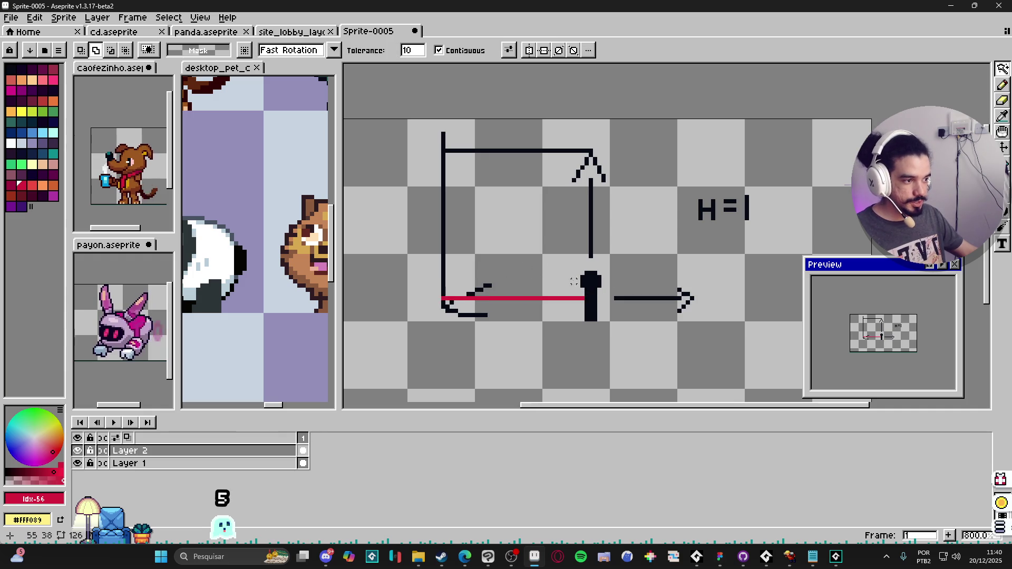
key(b)
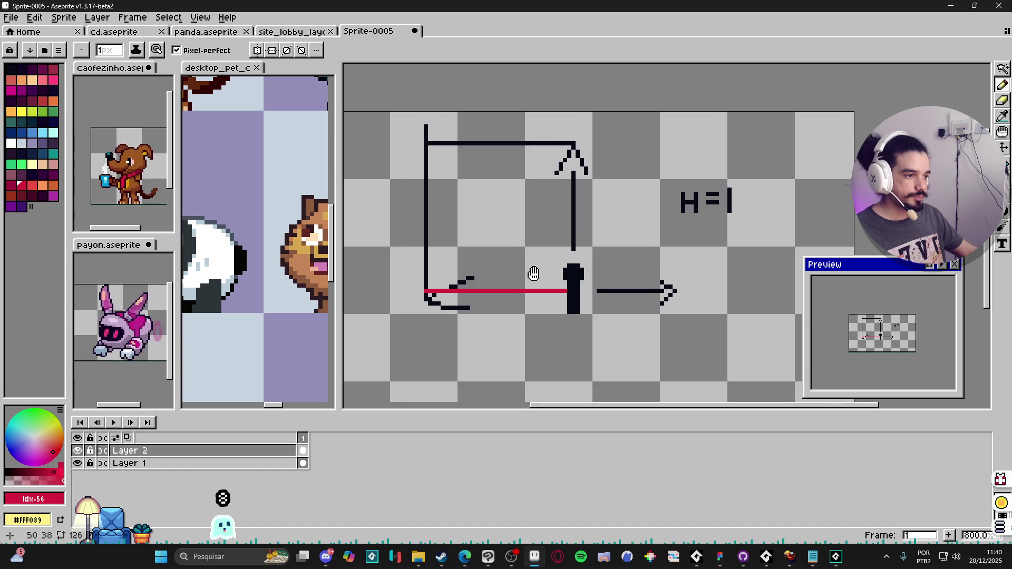
drag(550, 283, 599, 307)
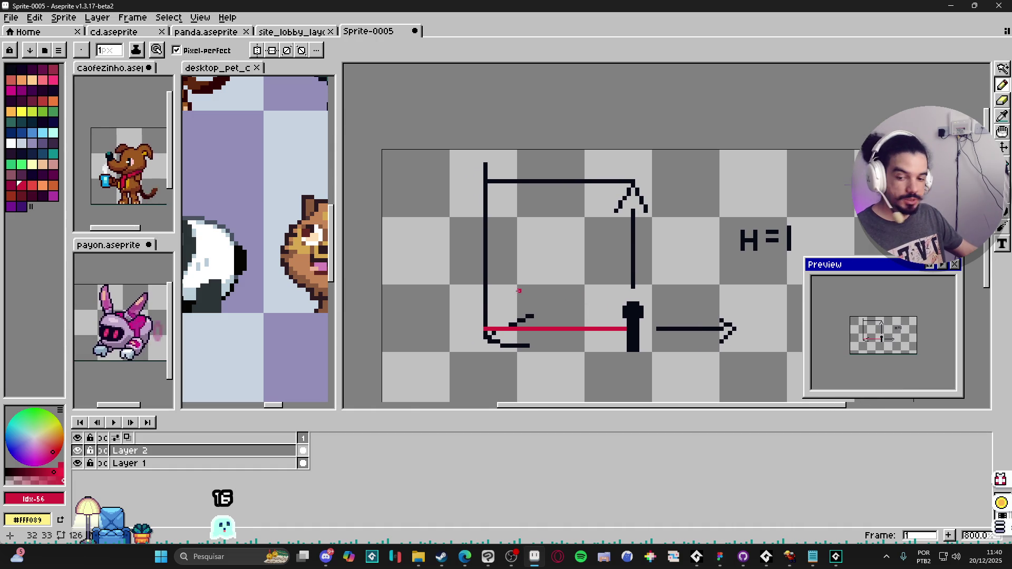
mouse_move(490, 331)
mouse_down()
mouse_move(498, 293)
mouse_move(611, 182)
mouse_move(482, 279)
mouse_move(478, 346)
mouse_up()
key(ctrl+z)
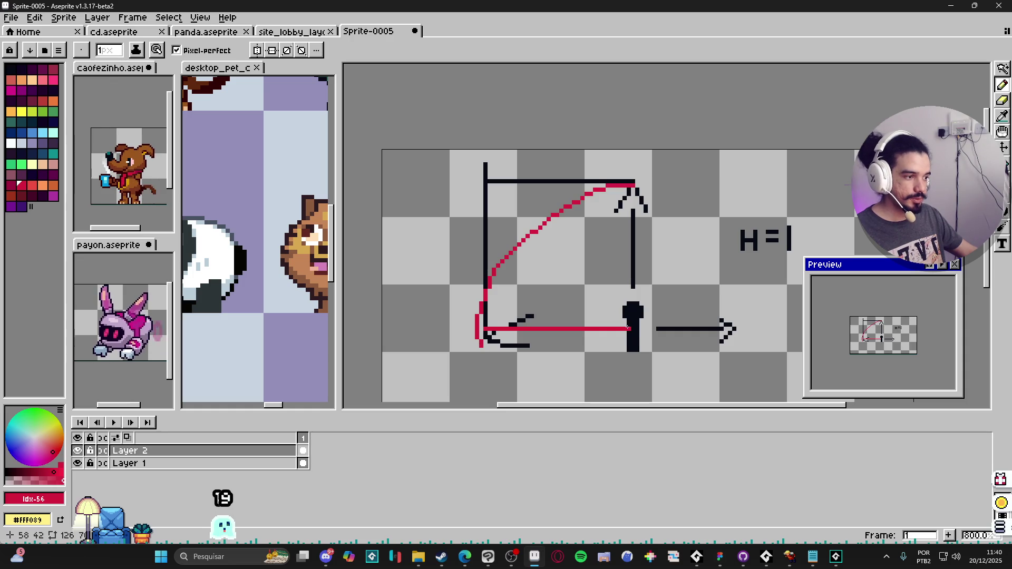
mouse_move(628, 328)
mouse_down()
mouse_move(540, 236)
mouse_move(543, 266)
mouse_up()
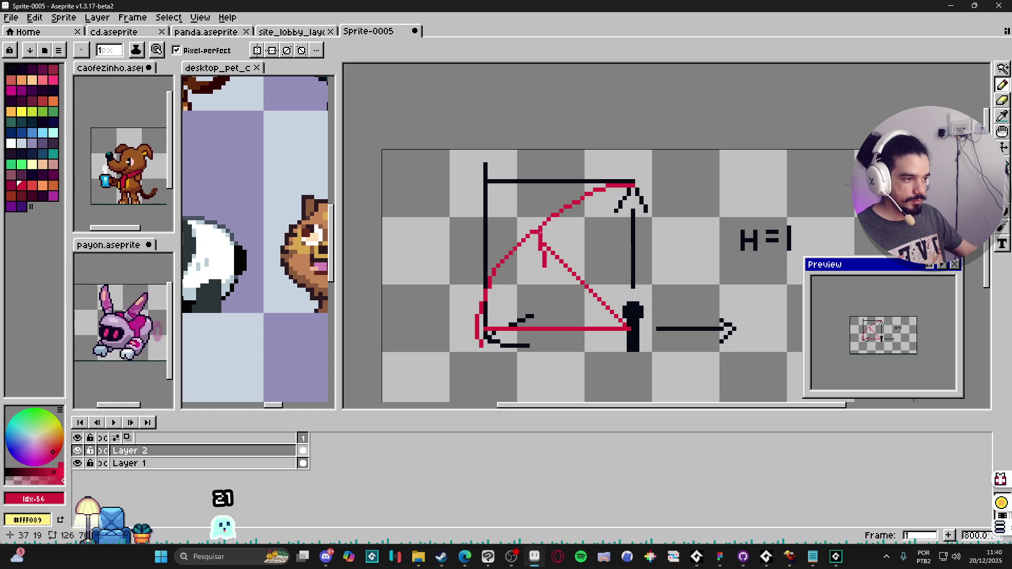
drag(537, 232, 563, 232)
scroll(570, 254, down, 1)
key(ctrl+z)
key(ctrl+z)
key(ctrl+z)
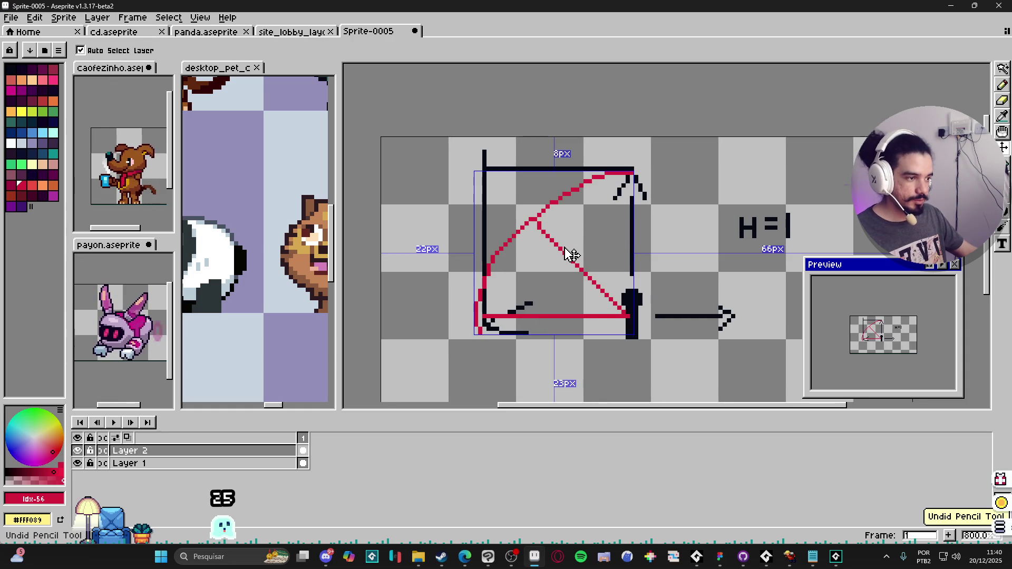
key(ctrl+z)
key(ctrl+z)
key(ctrl+z)
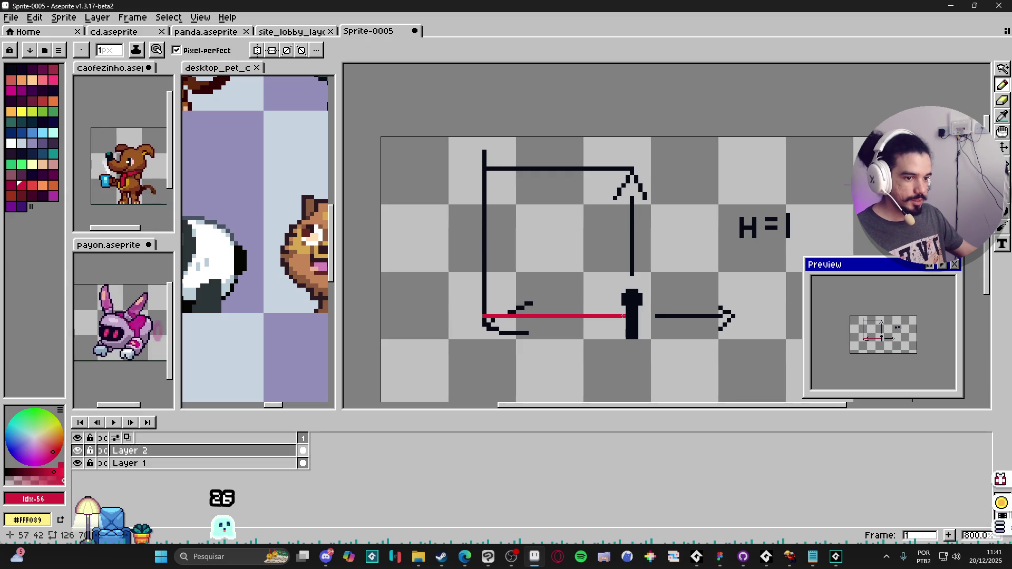
drag(623, 317, 611, 305)
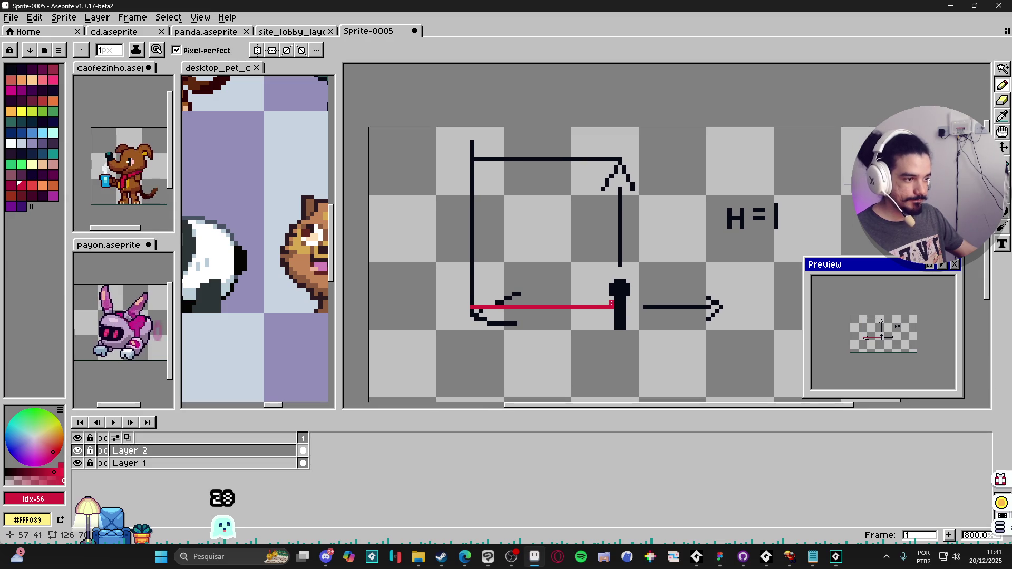
drag(612, 306, 505, 198)
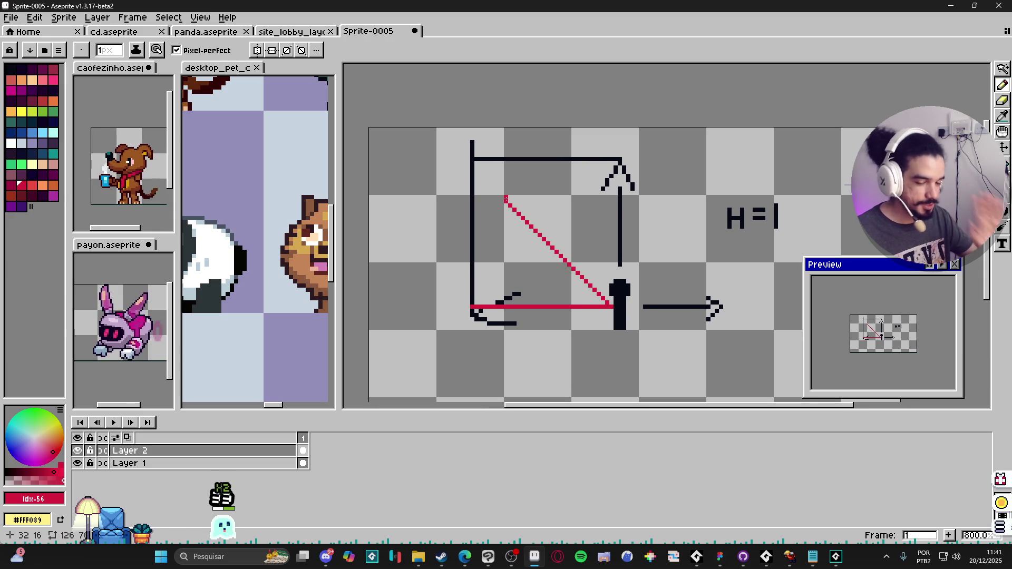
key(ctrl+z)
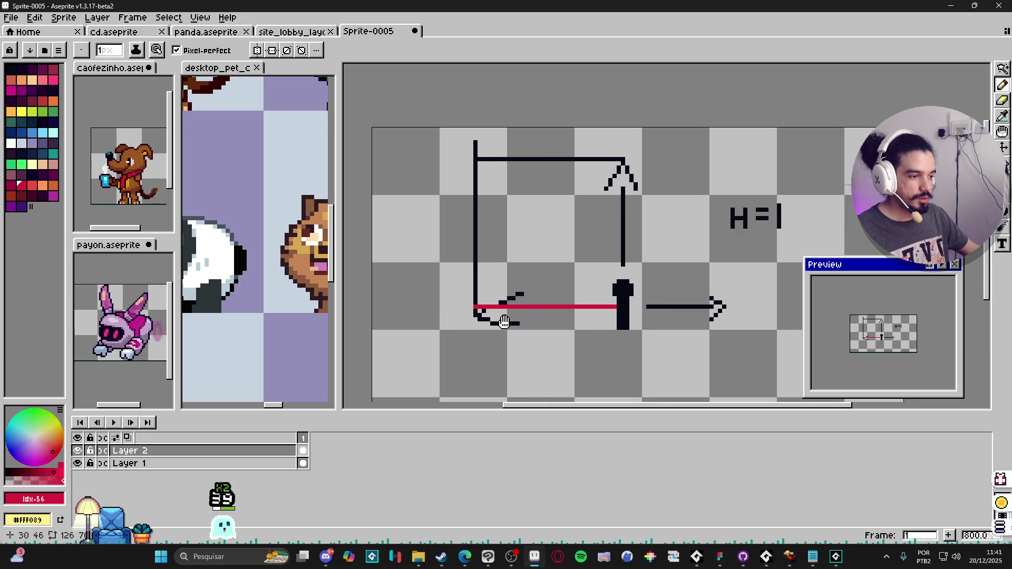
scroll(518, 319, left, 1)
key(e)
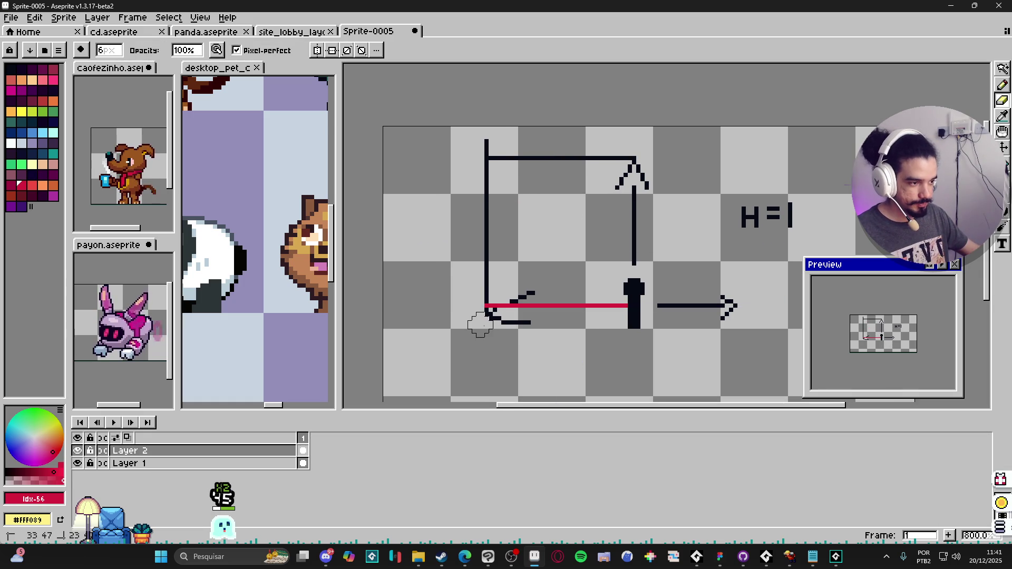
Erase the black stroke above the red line on Layer 1, then return to Layer 2.
ctrl+click(512, 322)
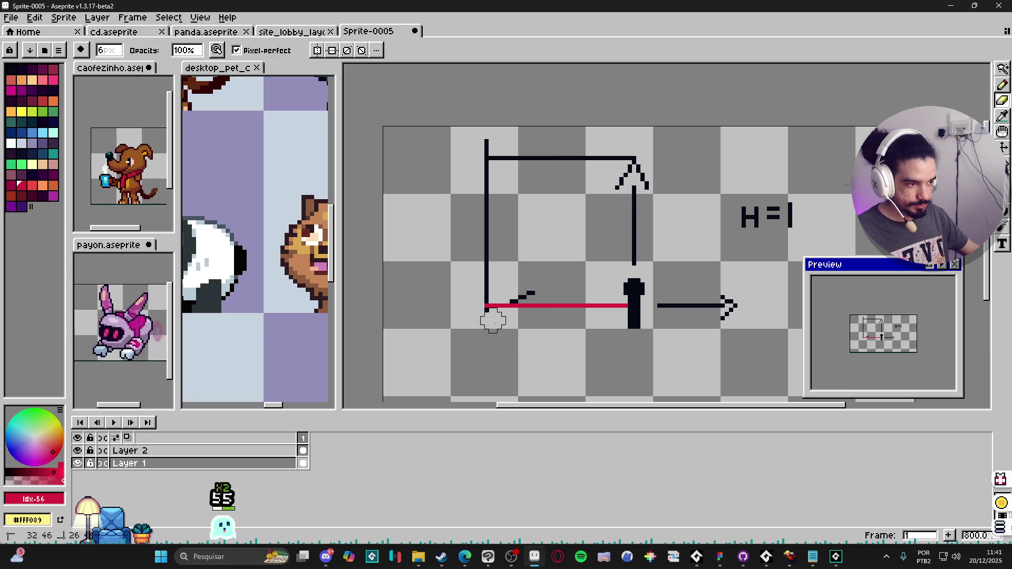
mouse_move(514, 290)
mouse_down()
mouse_move(493, 294)
mouse_move(487, 261)
mouse_up()
key(ctrl)
ctrl+click(534, 307)
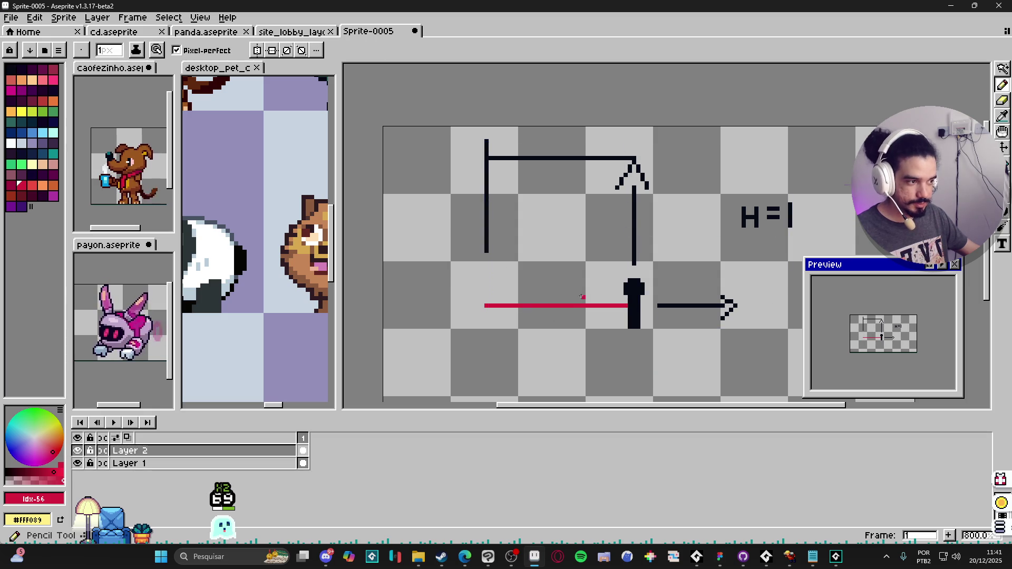
Draw a small red triangle below the red line's left end.
mouse_move(550, 364)
mouse_down()
mouse_move(523, 335)
mouse_move(569, 341)
mouse_up()
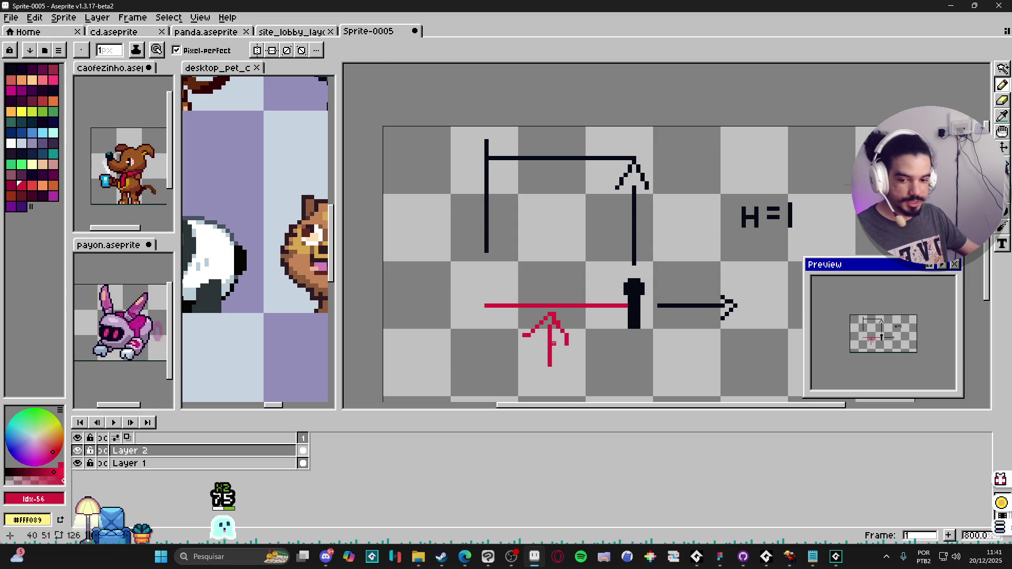
key(ctrl+z)
key(ctrl+z)
key(ctrl)
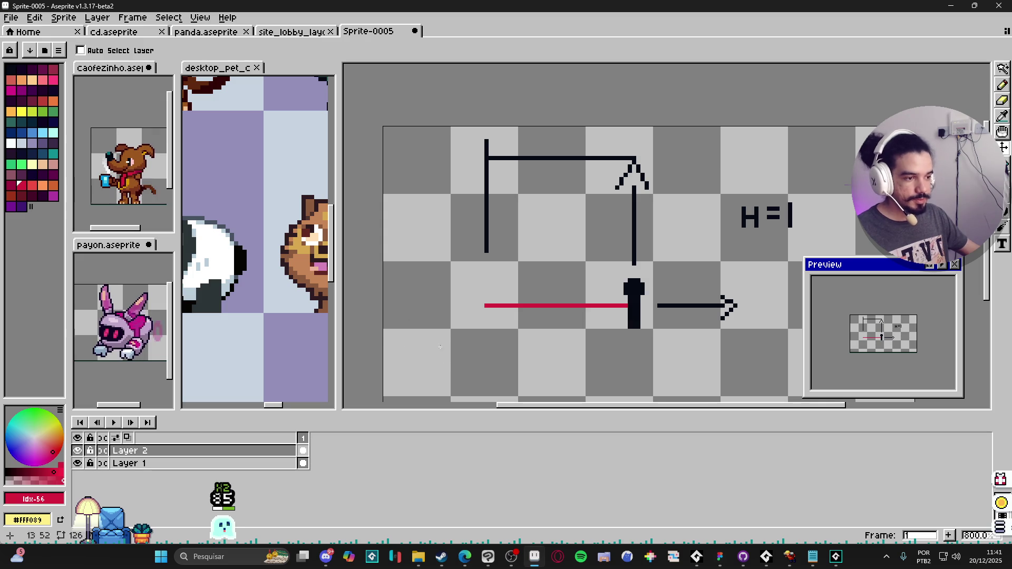
mouse_move(452, 362)
mouse_down()
mouse_move(477, 310)
mouse_move(517, 319)
mouse_move(482, 328)
mouse_up()
drag(555, 261, 519, 328)
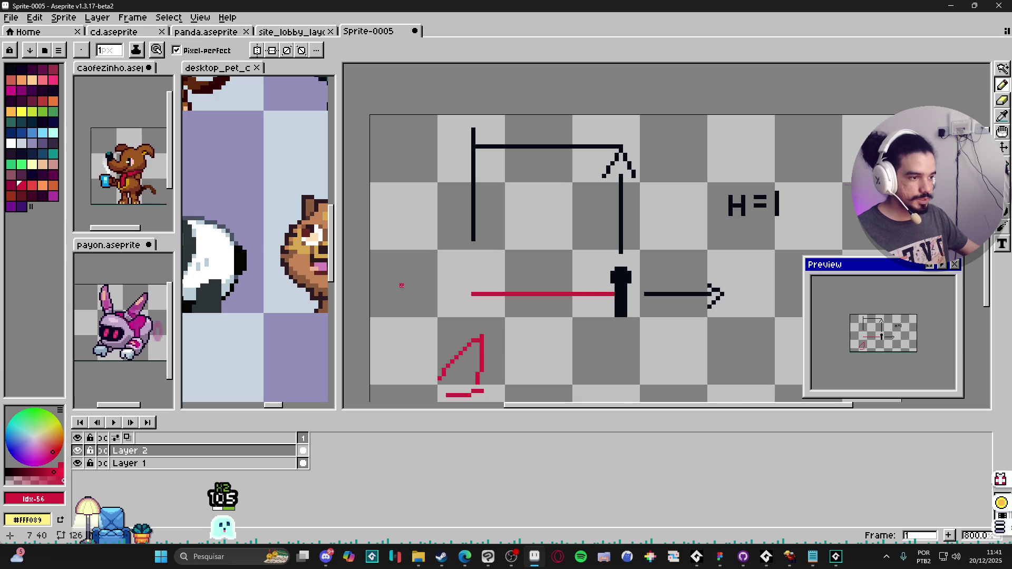
drag(379, 295, 421, 319)
drag(420, 277, 432, 303)
drag(428, 279, 446, 316)
key(ctrl+z)
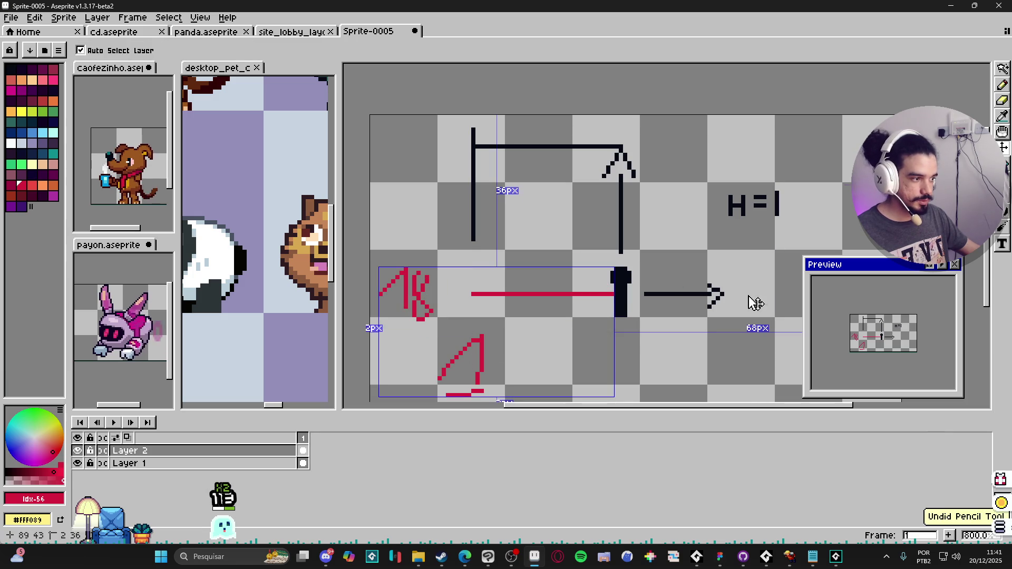
key(ctrl+z)
key(ctrl+z)
key(ctrl+z)
mouse_move(785, 301)
mouse_down()
mouse_move(784, 281)
mouse_move(405, 291)
mouse_move(407, 305)
mouse_move(800, 298)
mouse_up()
drag(383, 285, 431, 285)
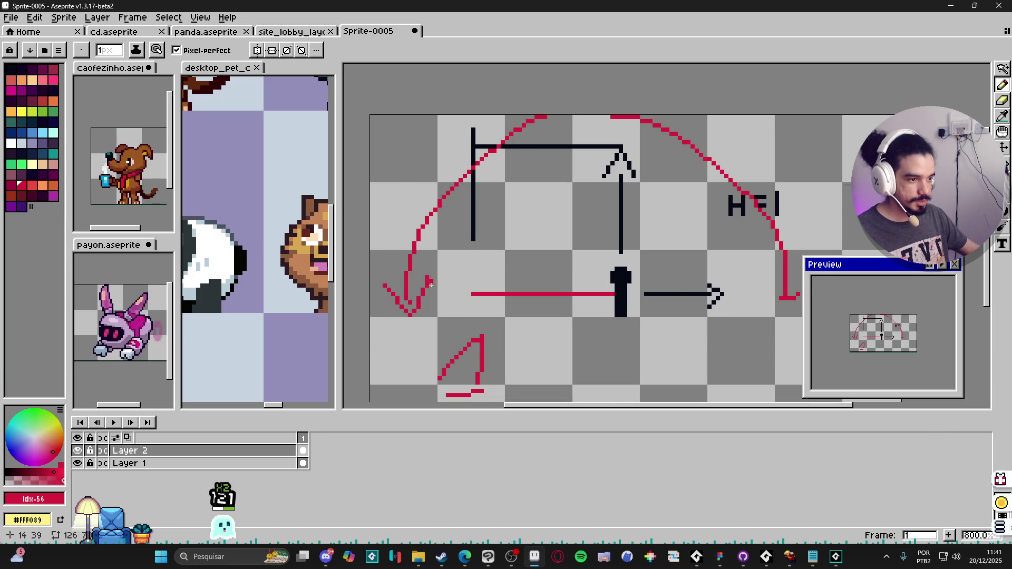
key(ctrl+z)
key(ctrl+z)
key(ctrl+z)
scroll(544, 280, right, 2)
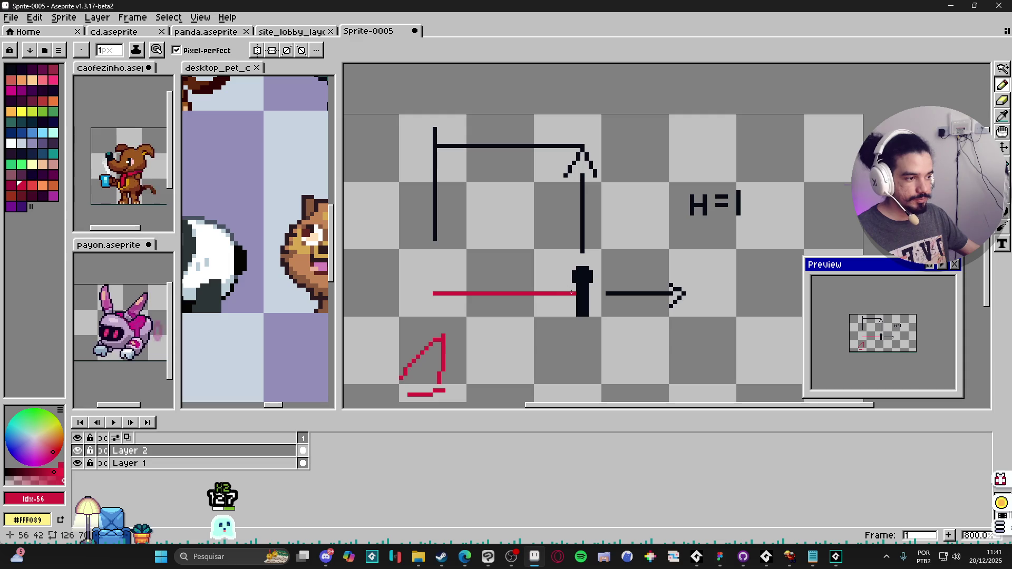
drag(575, 293, 586, 121)
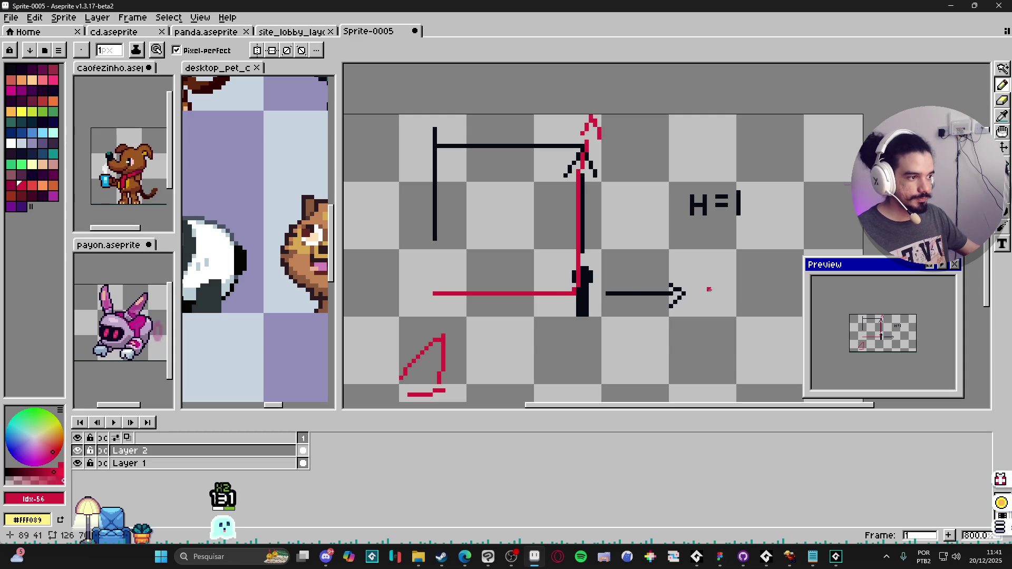
key(ctrl+z)
key(ctrl+z)
drag(594, 276, 600, 278)
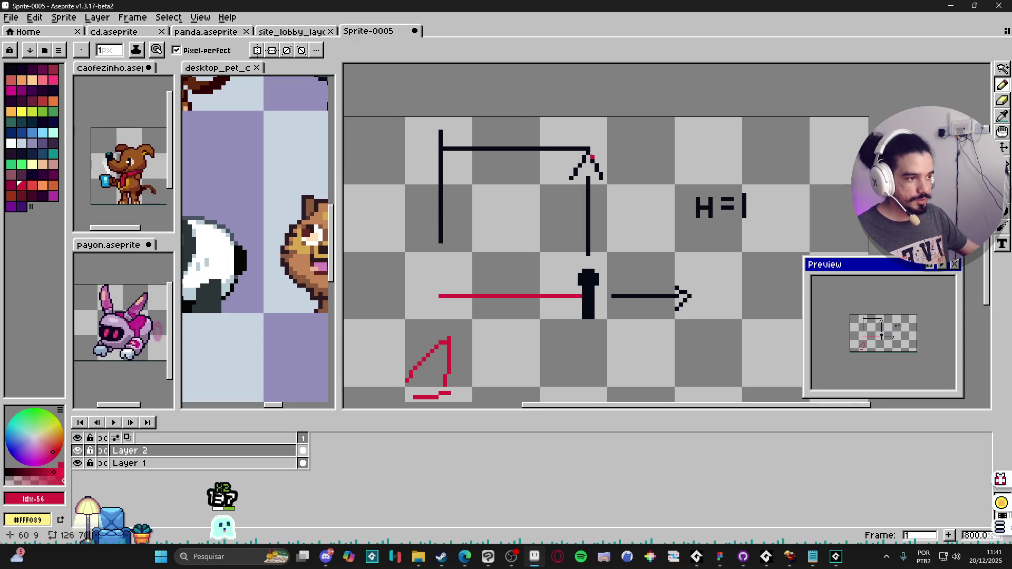
drag(587, 138, 599, 148)
key(ctrl+z)
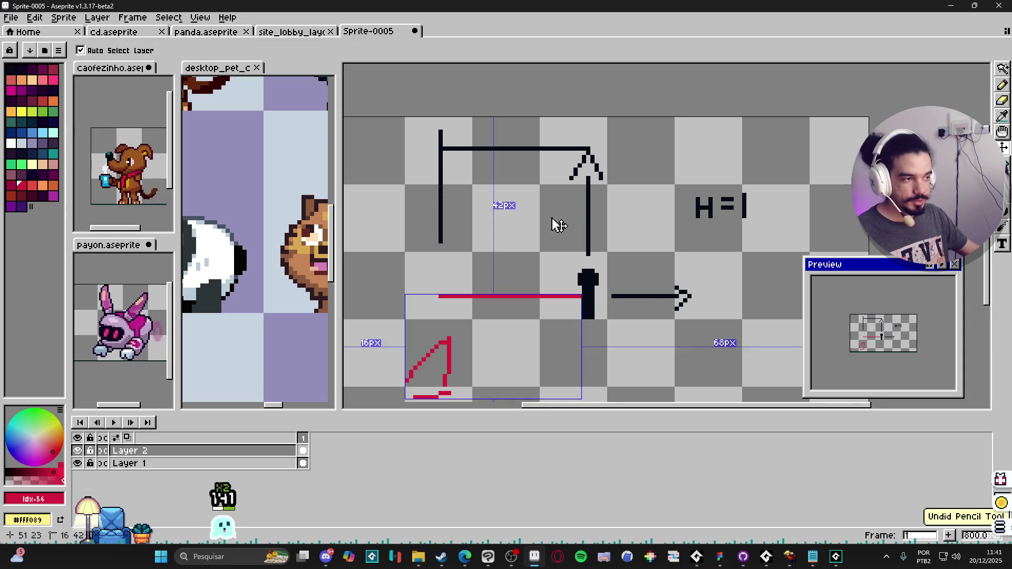
drag(532, 220, 541, 219)
drag(589, 261, 606, 267)
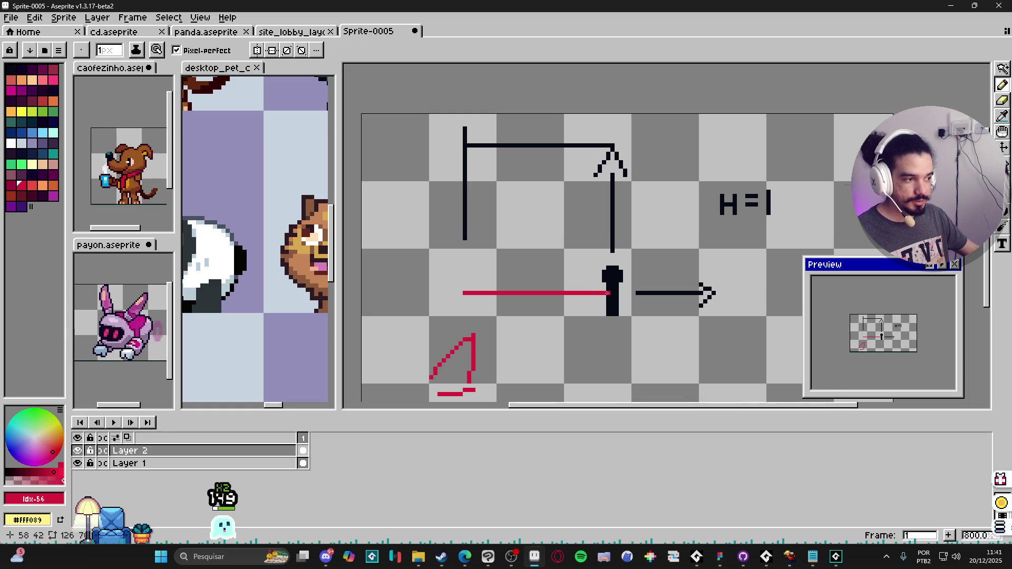
Try red strokes beside the left line and a red X over the upper arrow, then undo them.
mouse_move(459, 251)
mouse_down()
mouse_move(500, 226)
mouse_move(481, 255)
mouse_up()
key(ctrl+z)
key(ctrl+z)
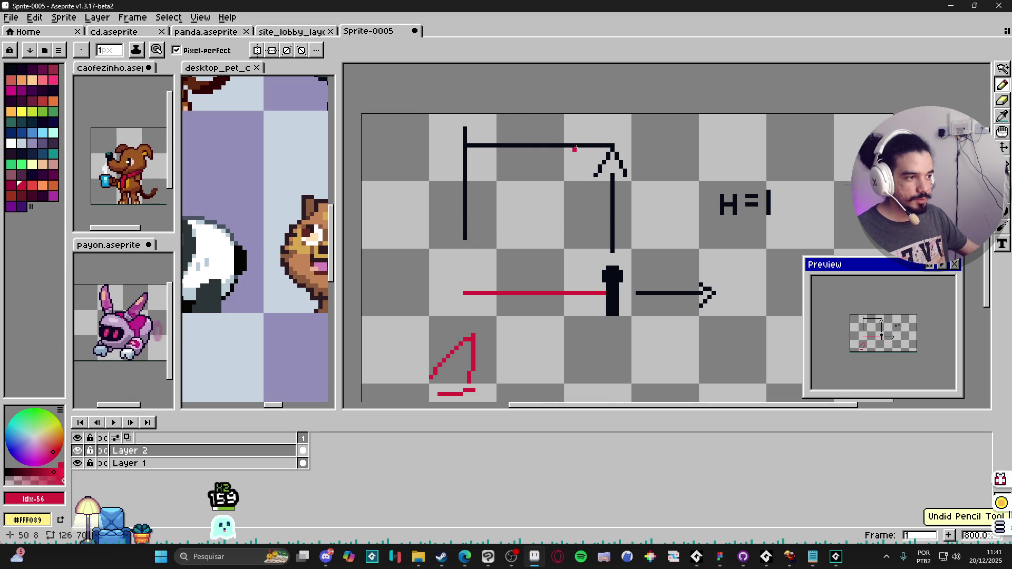
drag(578, 157, 589, 176)
drag(603, 166, 575, 209)
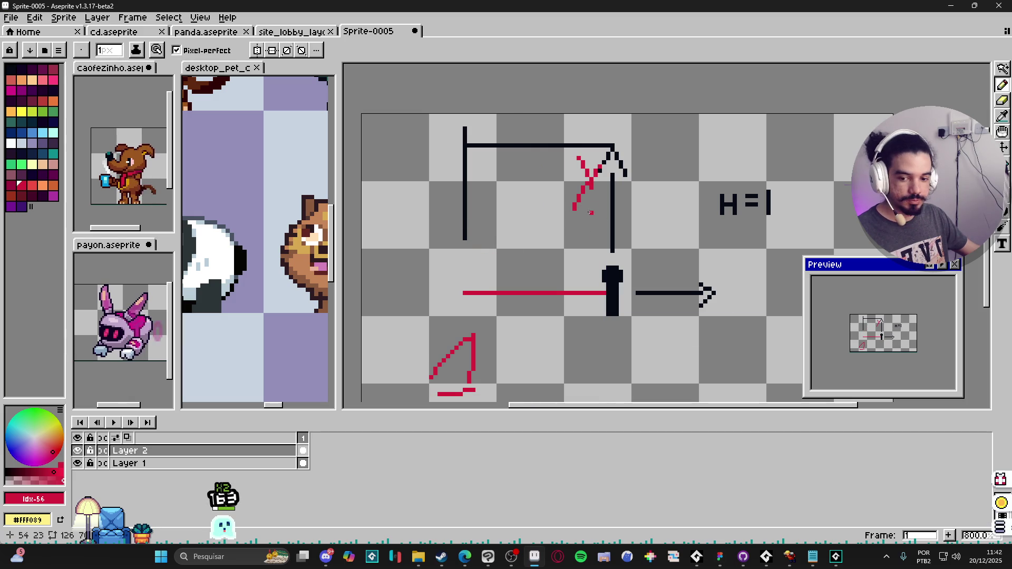
key(ctrl+z)
key(ctrl+z)
key(ctrl+z)
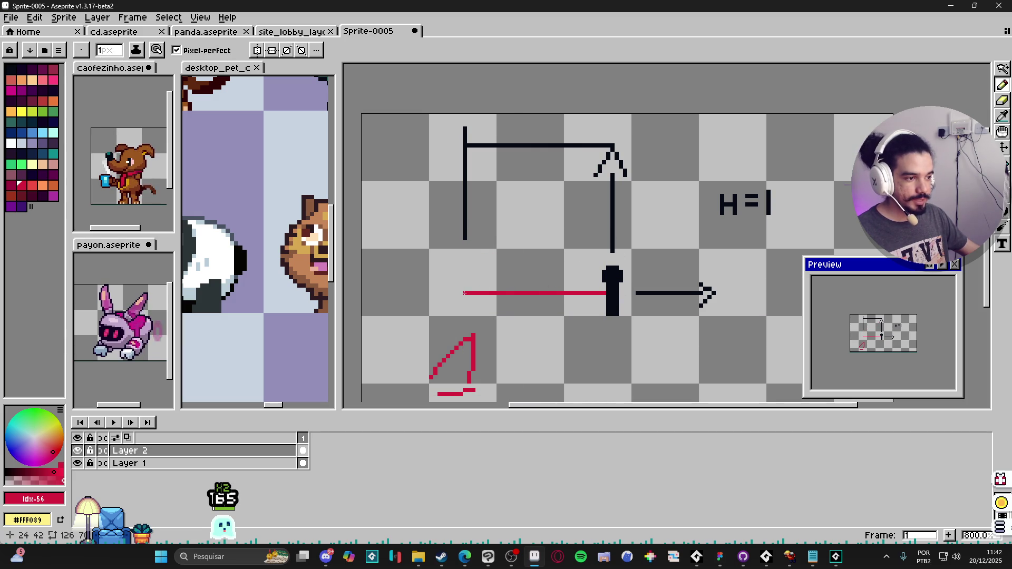
Draw red diagonals up from the line's end and the figure, then undo them.
mouse_move(464, 293)
mouse_down()
mouse_move(479, 237)
mouse_move(512, 189)
mouse_up()
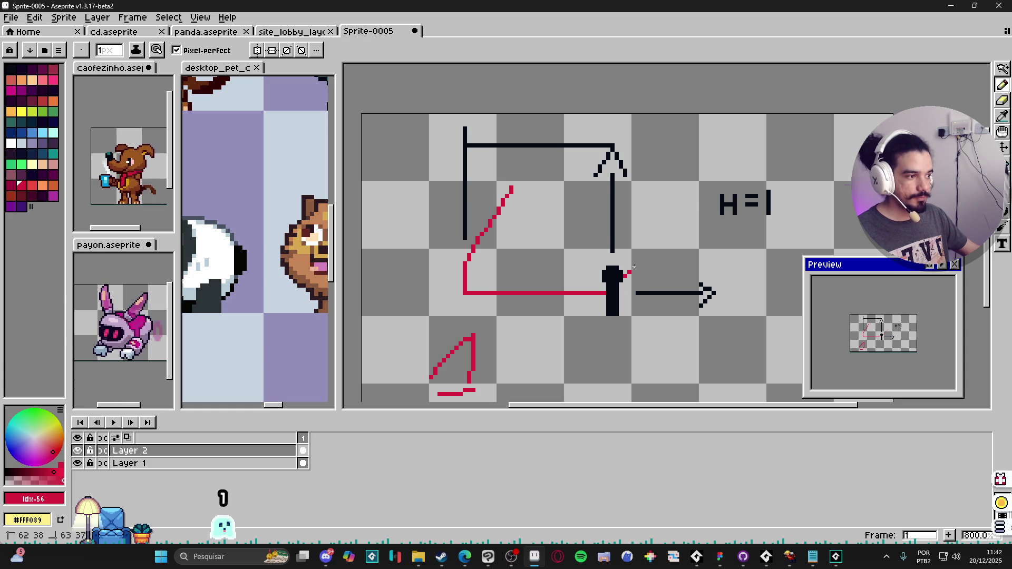
drag(625, 276, 701, 180)
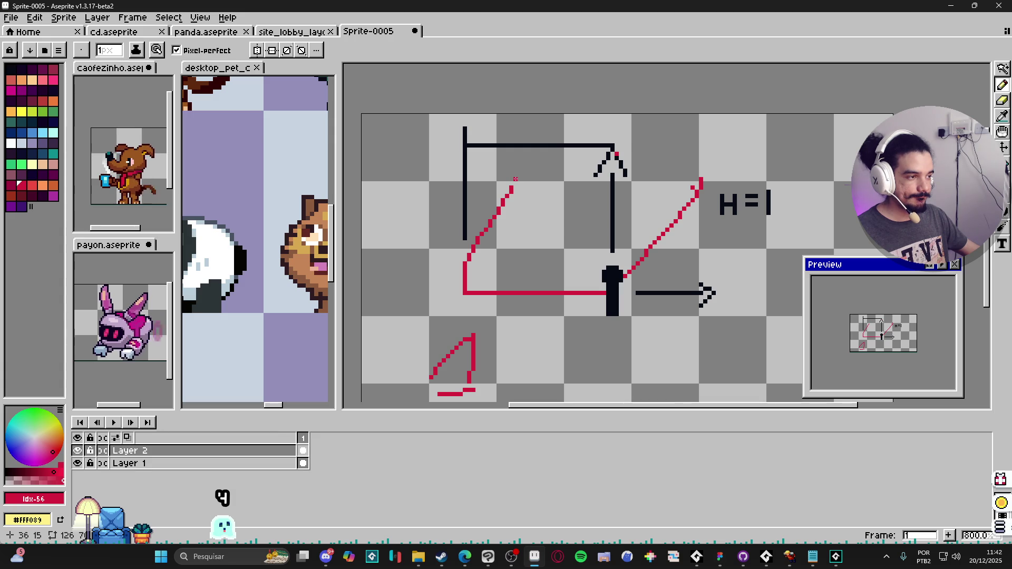
mouse_move(616, 277)
mouse_down()
mouse_move(560, 232)
mouse_move(498, 150)
mouse_move(520, 177)
mouse_up()
key(ctrl+z)
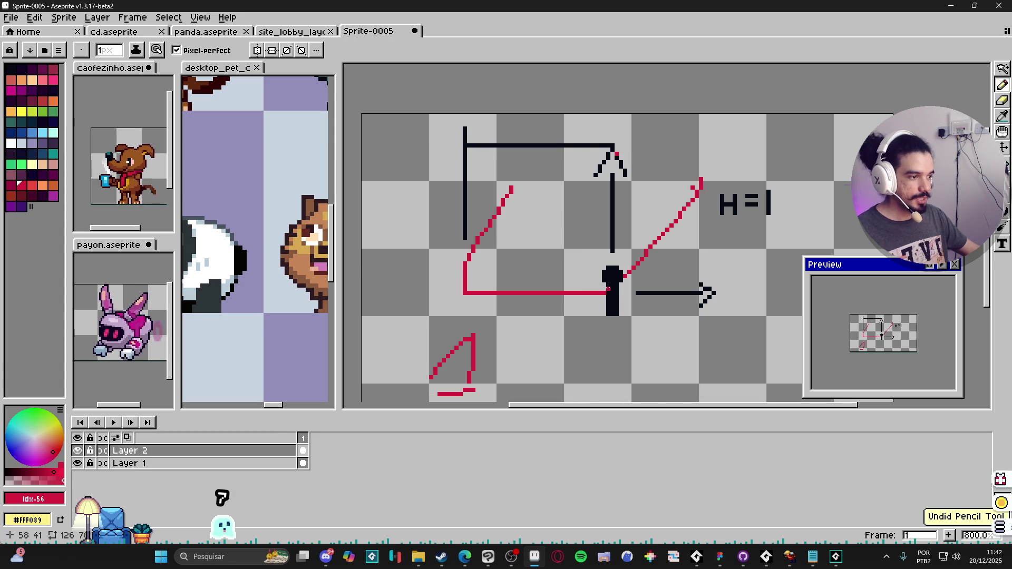
drag(599, 271, 511, 167)
key(ctrl+z)
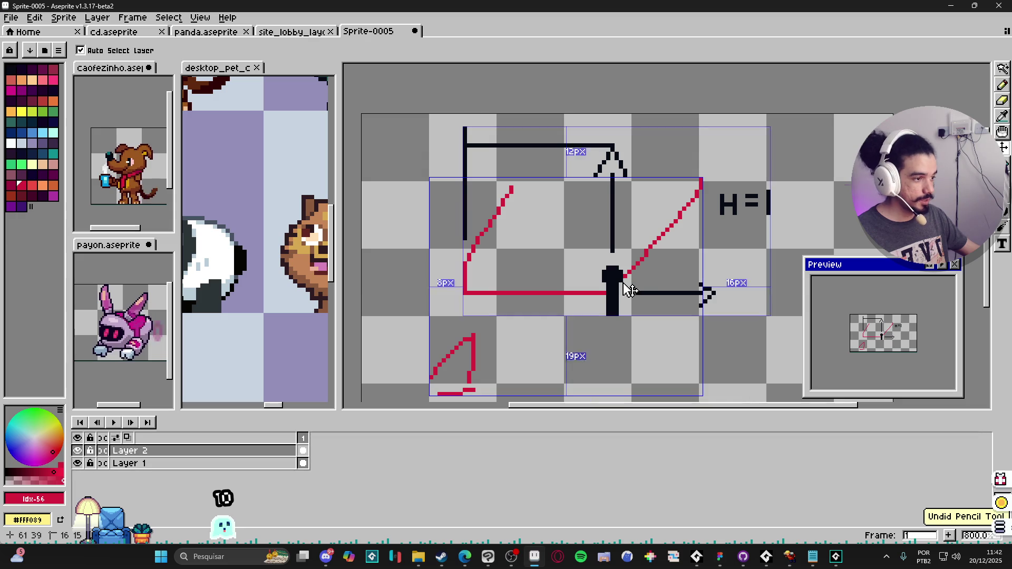
key(ctrl+z)
Try red arrows from the black dot toward H=1, undo them all, and return to GameMaker.
mouse_move(616, 285)
mouse_down()
mouse_move(720, 175)
mouse_move(715, 206)
mouse_up()
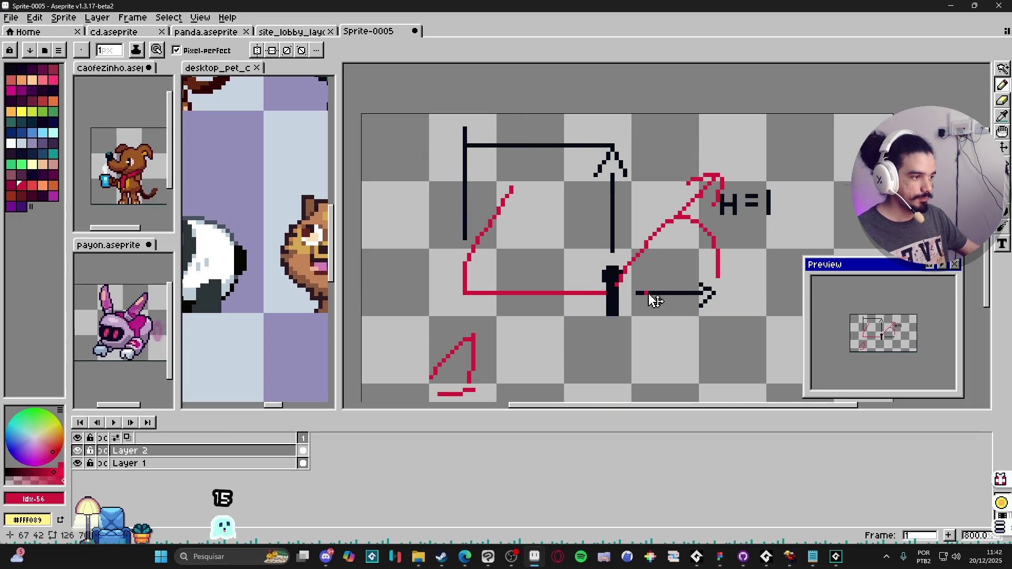
key(ctrl+z)
key(v)
key(ctrl+z)
key(b)
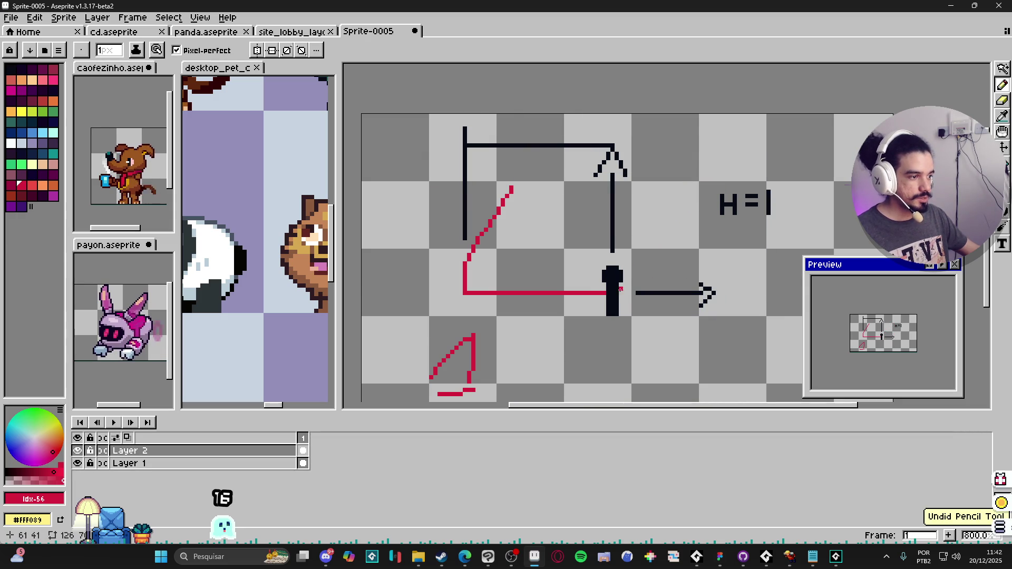
drag(621, 289, 700, 291)
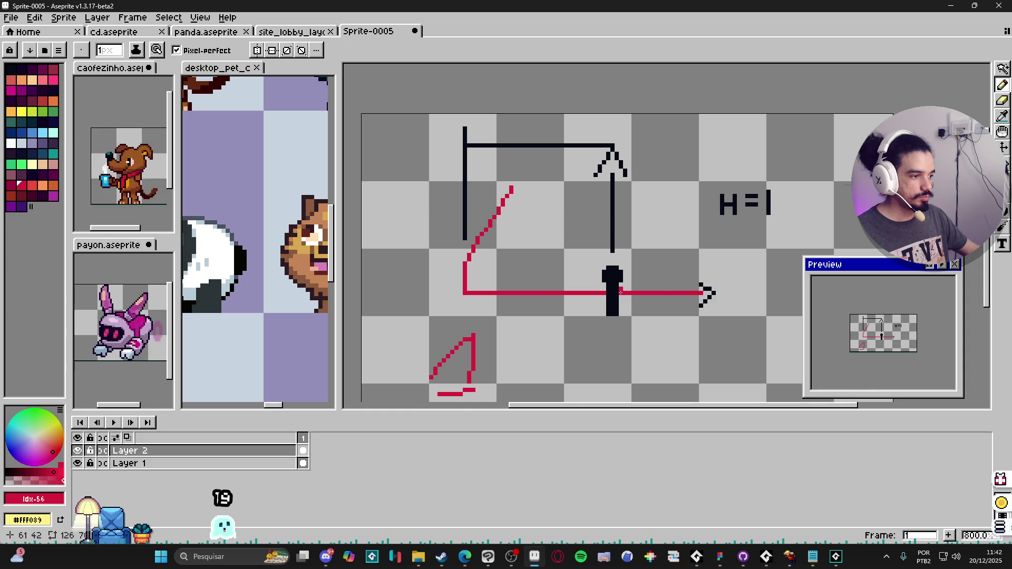
key(ctrl+z)
mouse_move(621, 291)
mouse_down()
mouse_move(679, 222)
mouse_move(654, 229)
mouse_move(681, 252)
mouse_up()
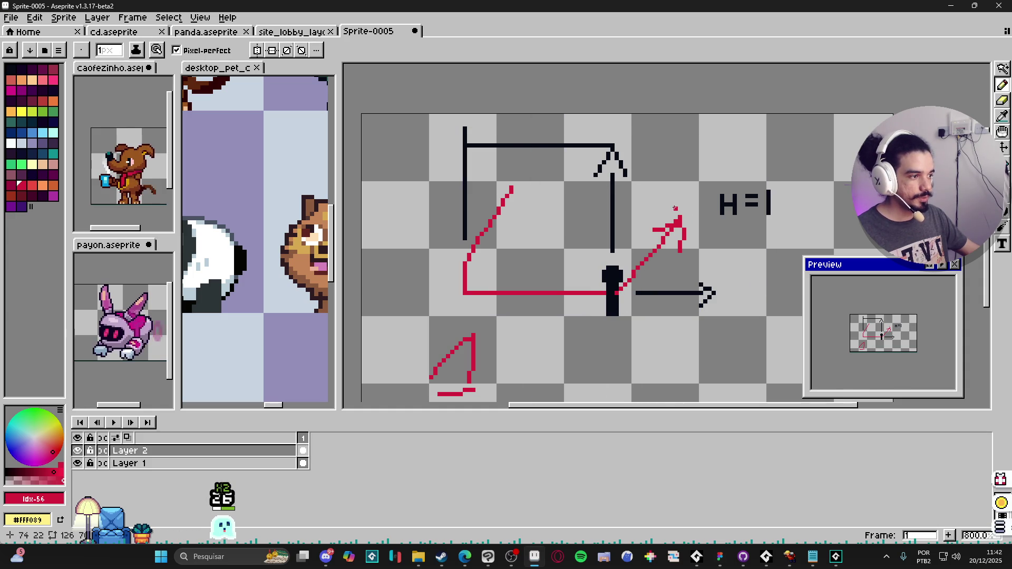
mouse_move(675, 208)
mouse_down()
mouse_move(660, 208)
mouse_move(685, 218)
mouse_up()
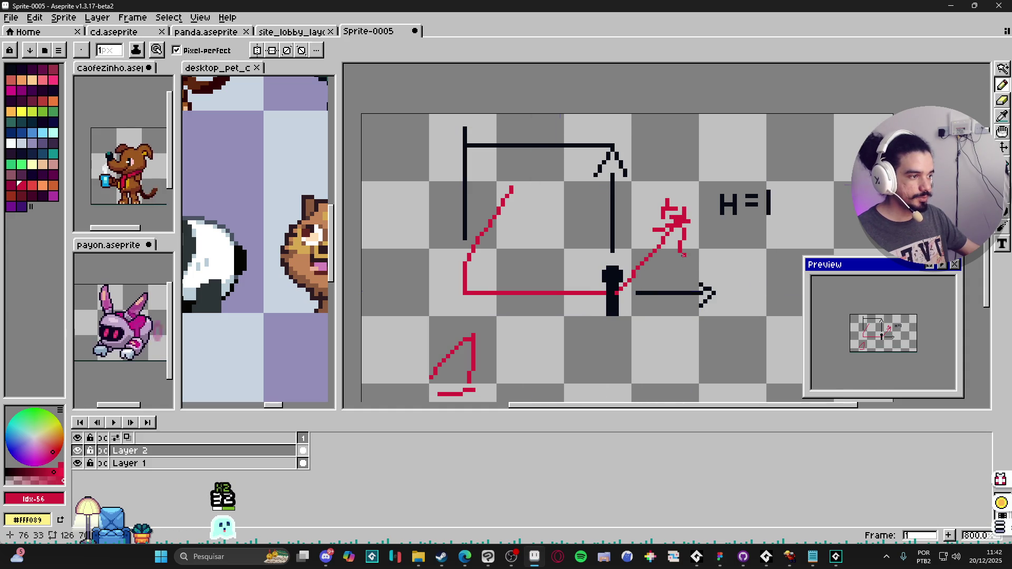
key(ctrl+z)
key(ctrl+z)
key(ctrl+z)
mouse_move(816, 558)
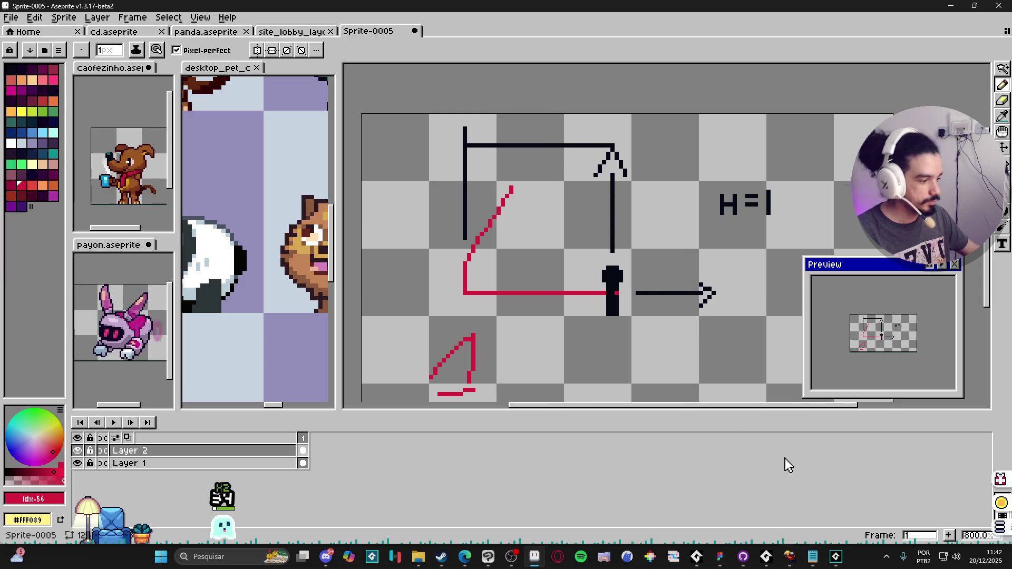
click(768, 560)
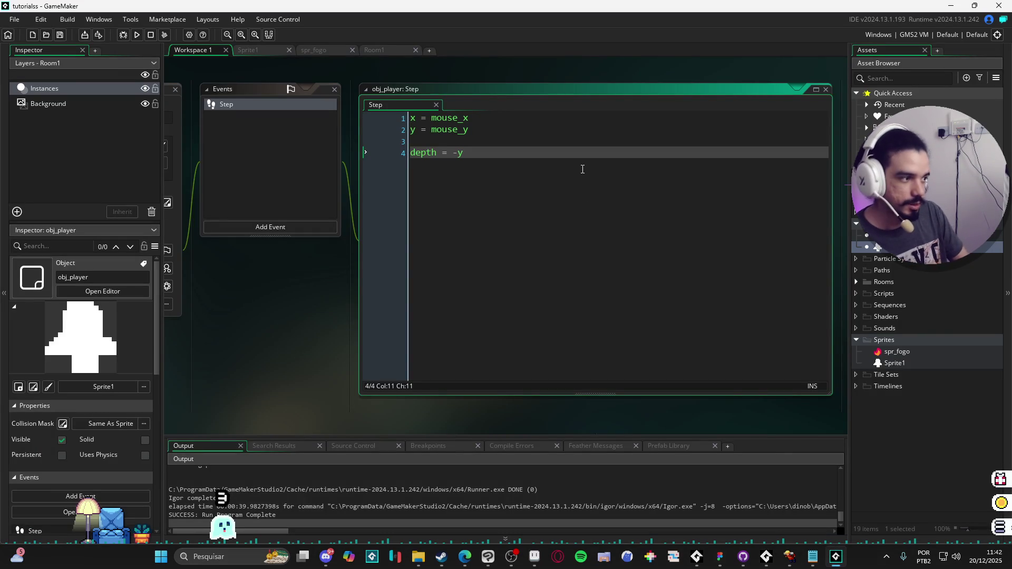
Replace the old mouse-following Step code with var _left = keyboard_check(.
key(ctrl+a)
key(BackSpace)
text(r _left =)
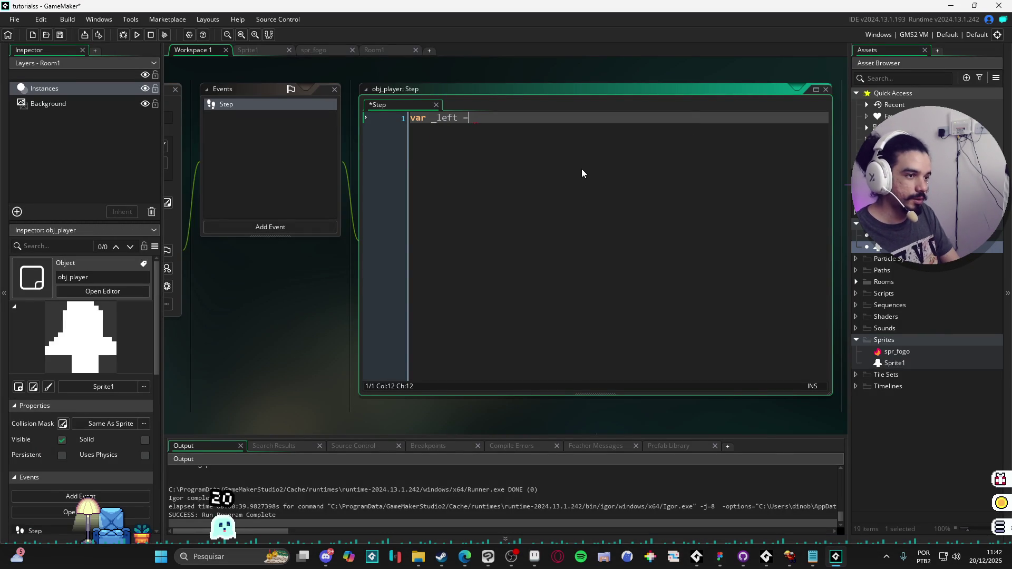
key(BackSpace)
key(BackSpace)
key(BackSpace)
text(eft = )
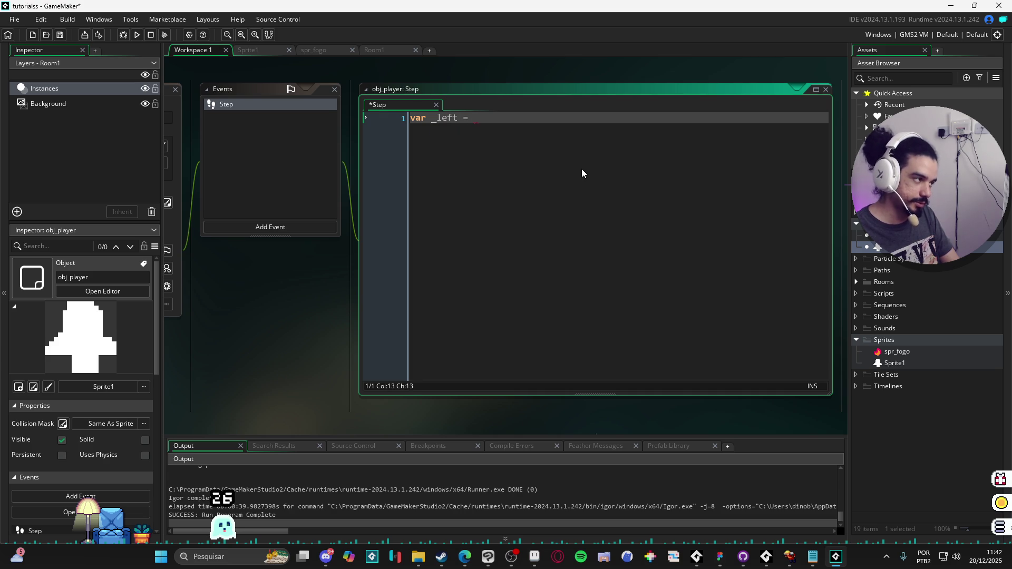
text(keybo)
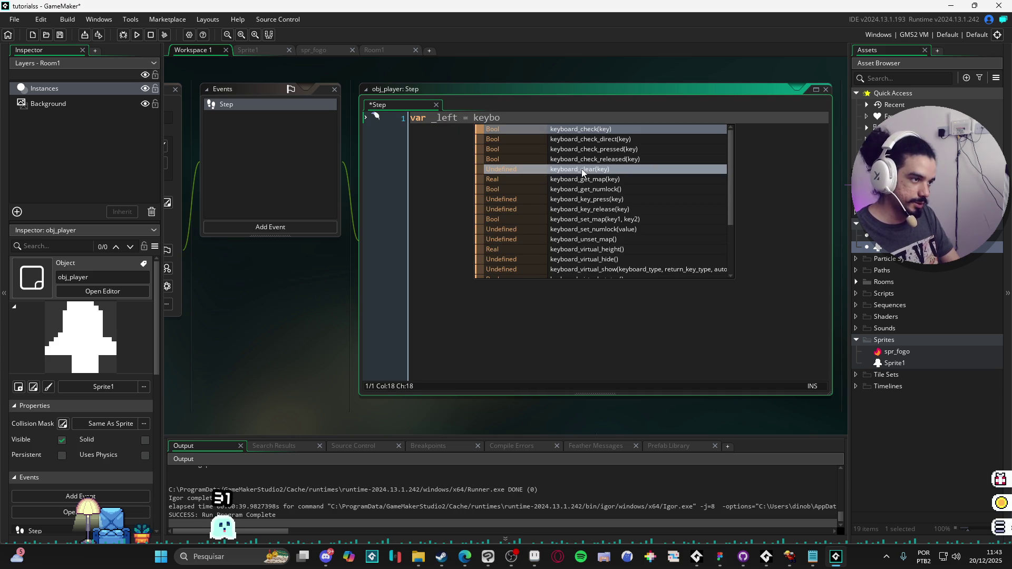
text(ard_ch)
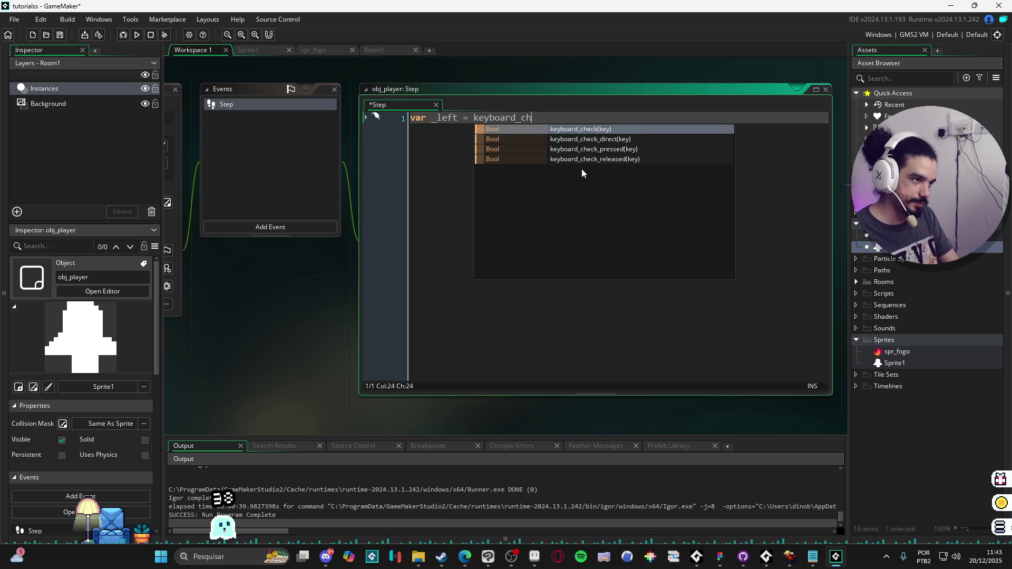
key(Down)
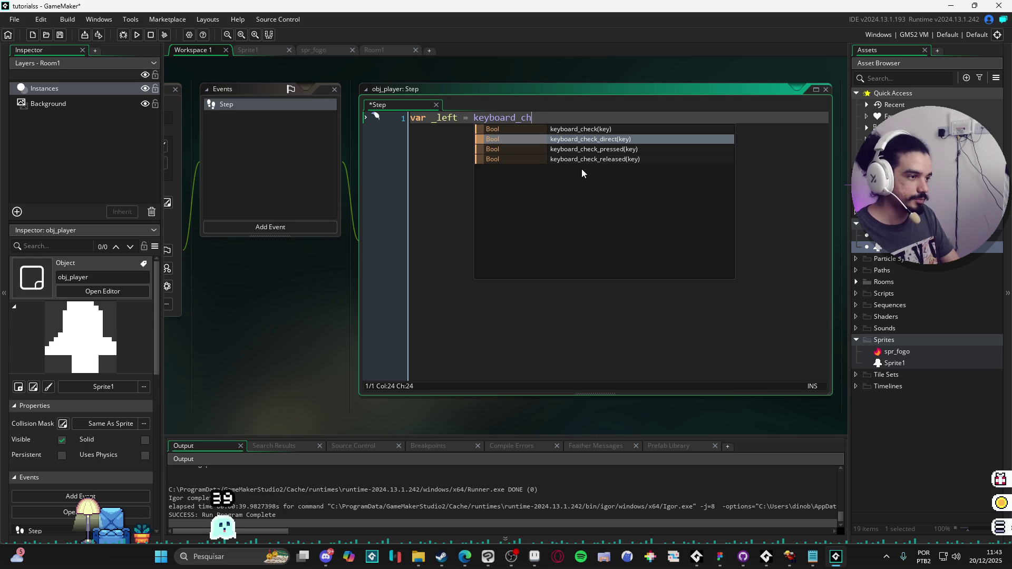
key(Up)
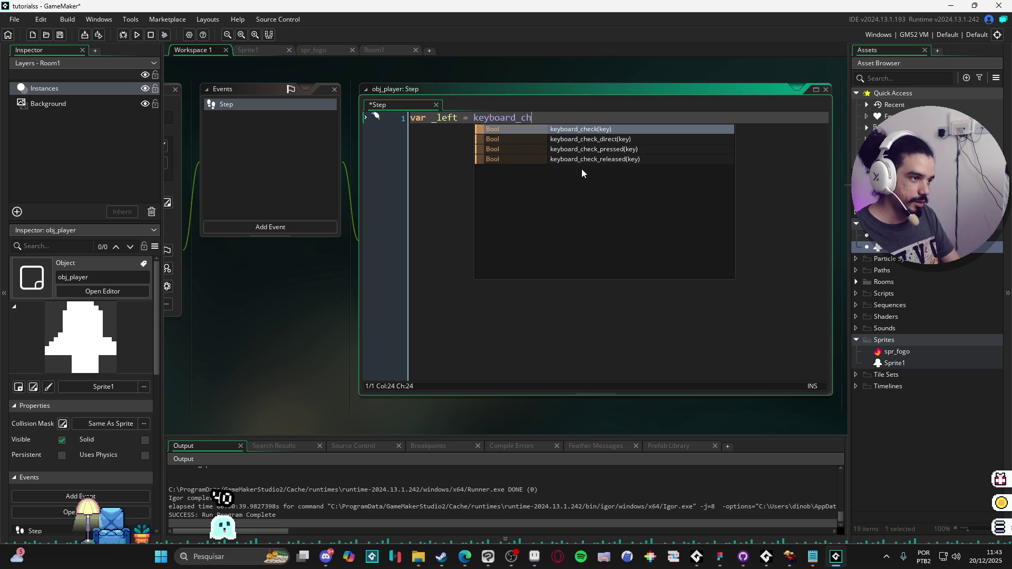
key(Return)
Pass vk_left as the keyboard_check argument and duplicate the _left line.
text(vk)
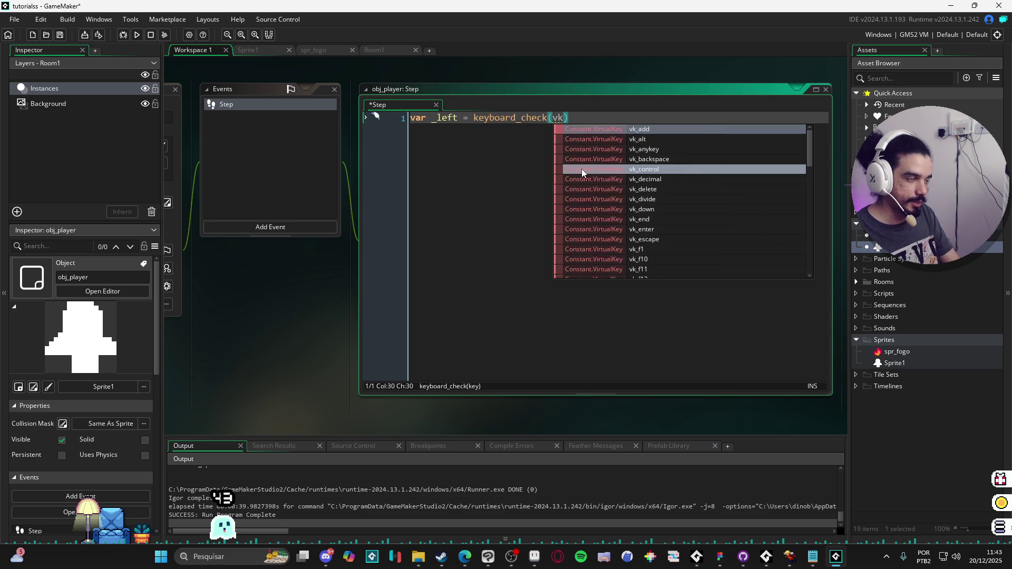
key(BackSpace)
key(BackSpace)
text(ord()
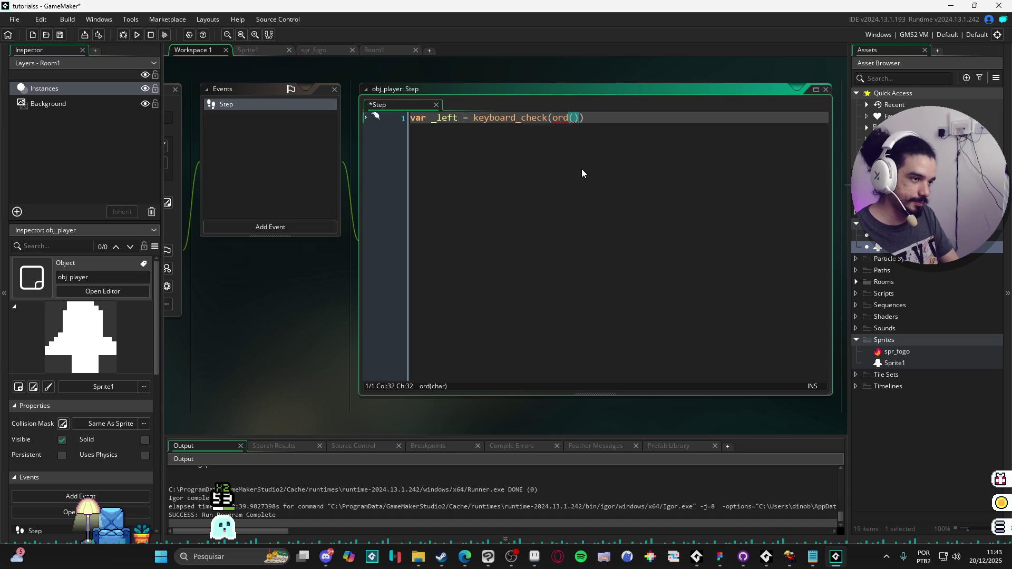
text(")
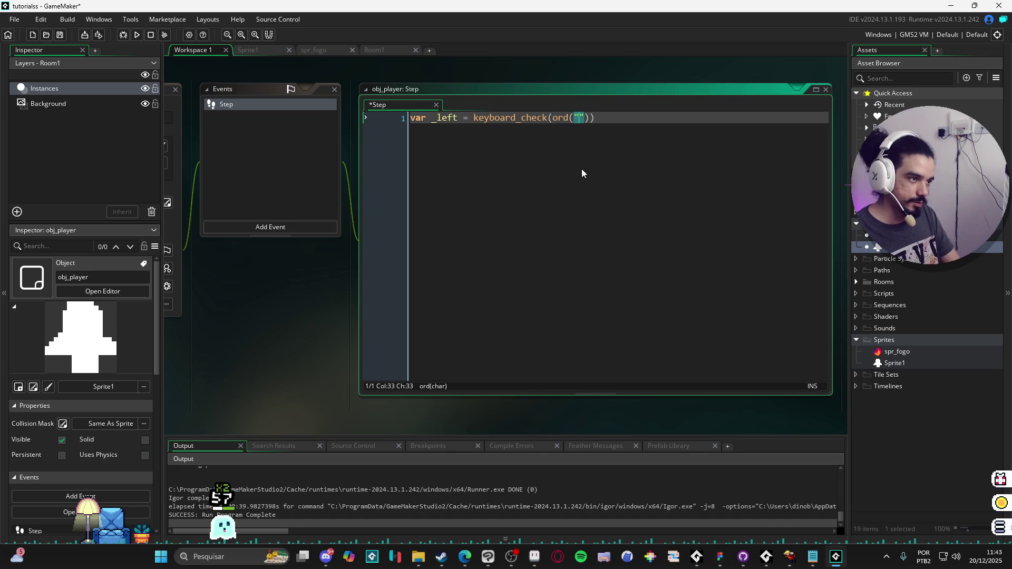
key(BackSpace)
key(BackSpace)
key(BackSpace)
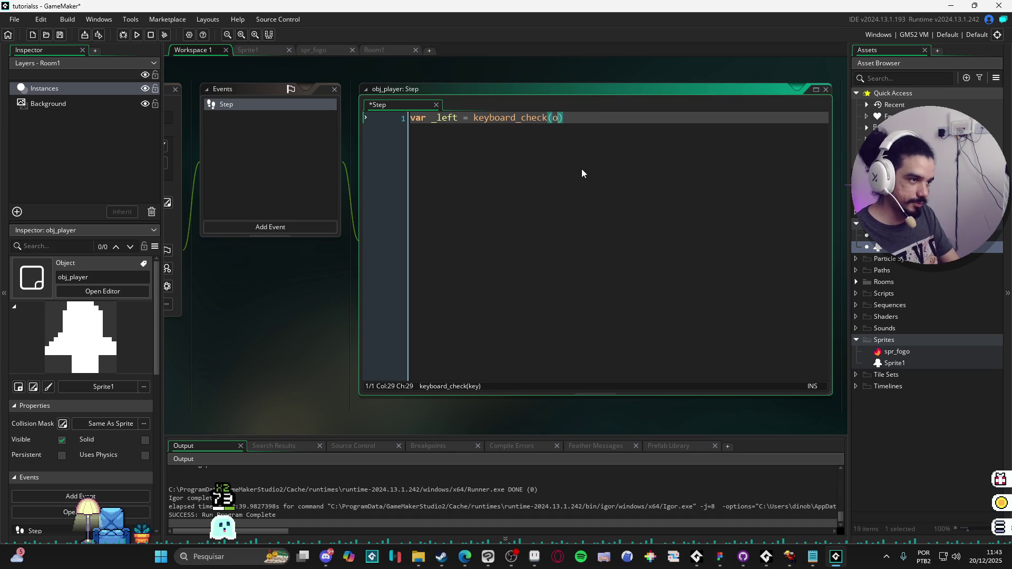
text(vk_left)
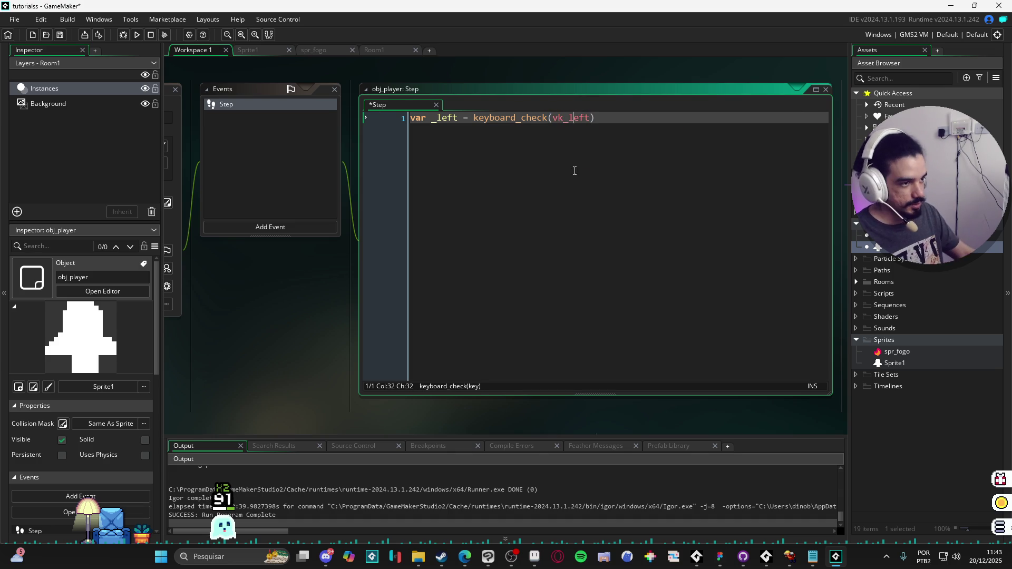
key(ctrl+d)
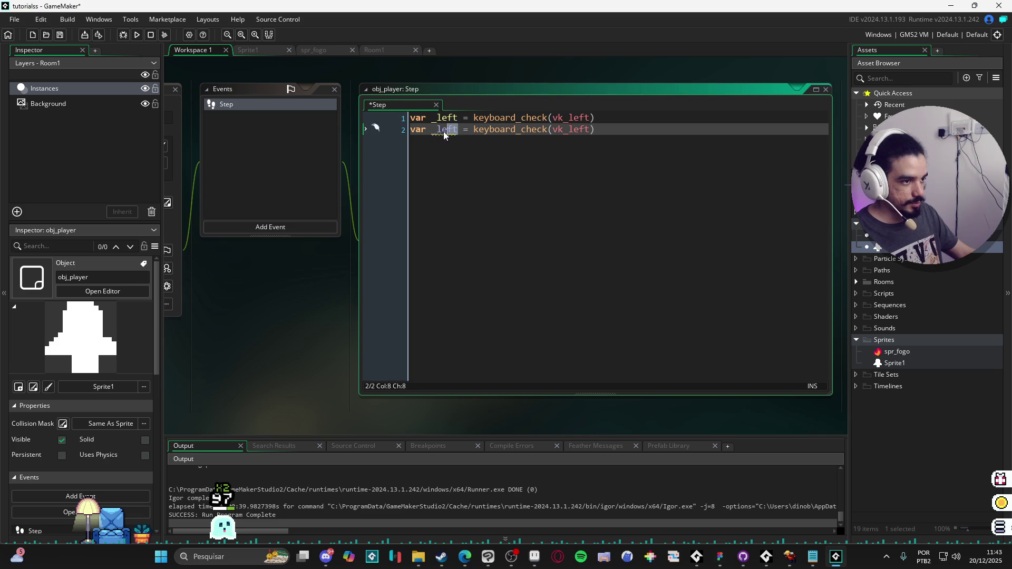
Rename the duplicated lines to _right, _down and _up, copying each line for the next.
click(438, 130)
text(right)
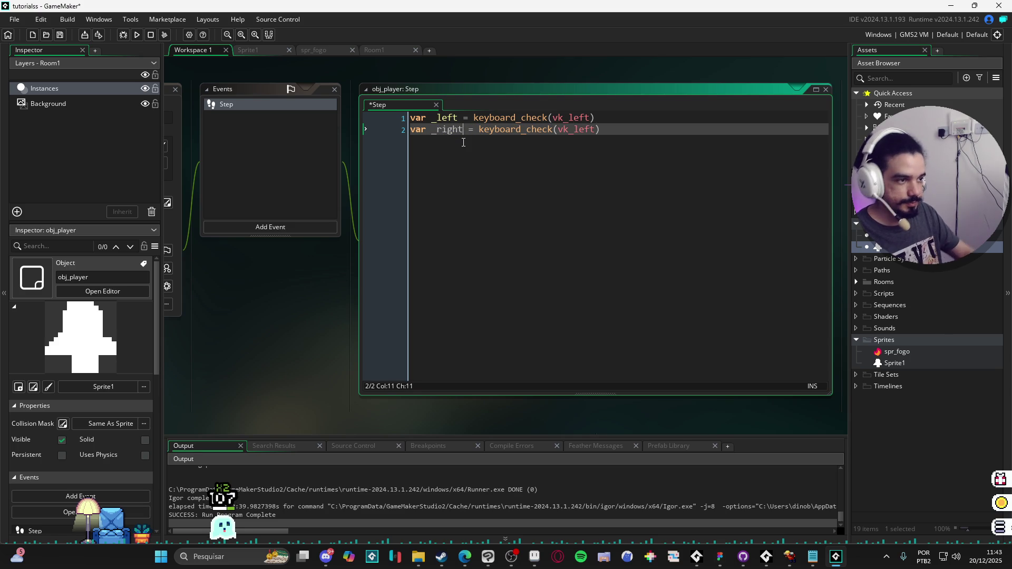
key(ctrl+d)
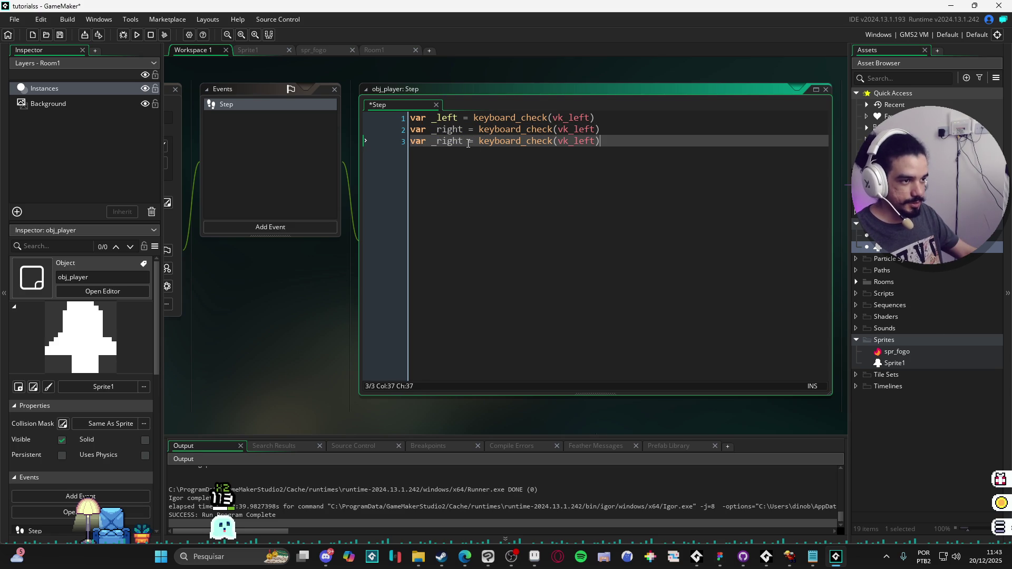
double_click(448, 140)
text(_bottom)
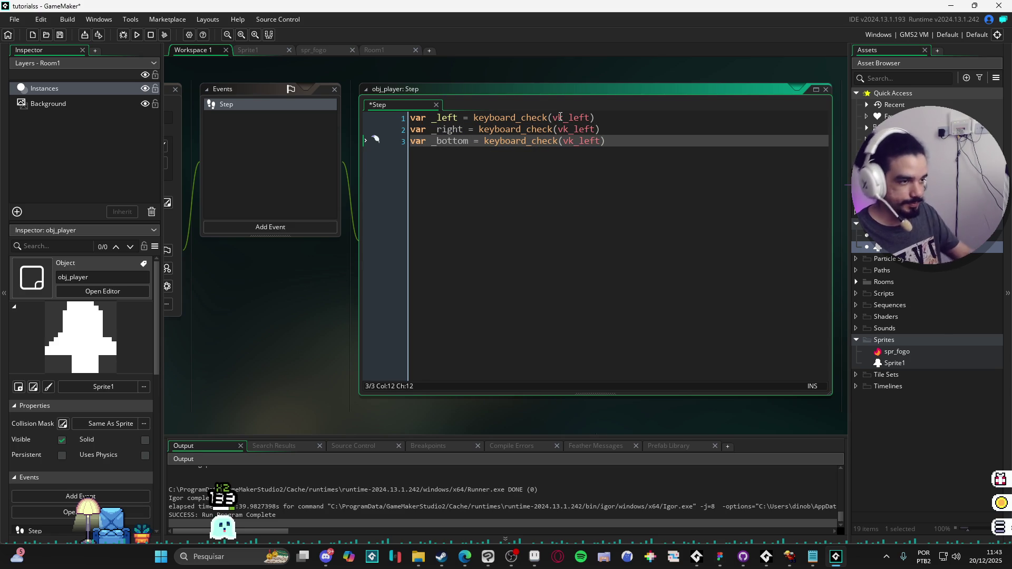
key(BackSpace)
key(BackSpace)
key(BackSpace)
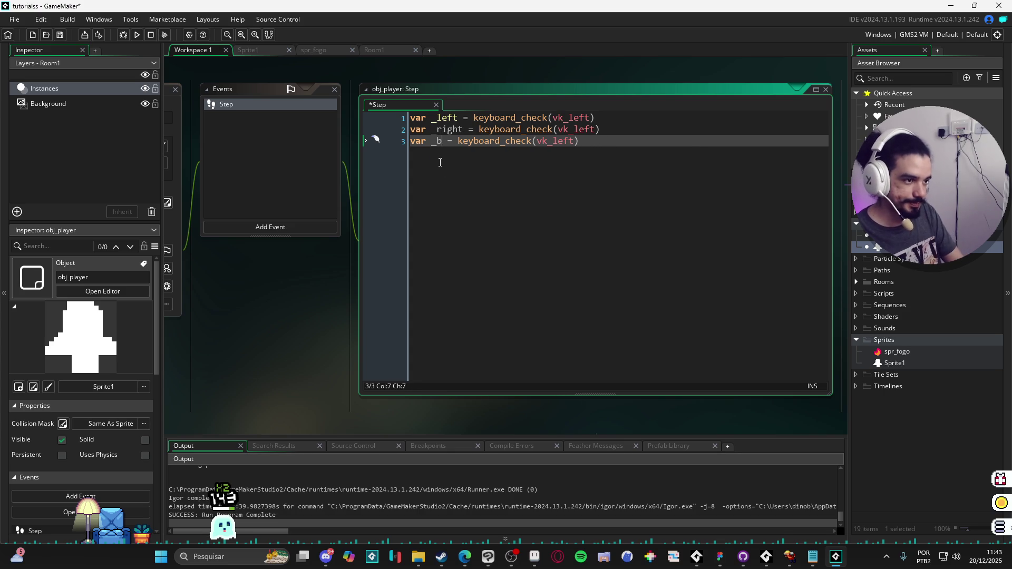
text(down)
key(BackSpace)
key(BackSpace)
key(BackSpace)
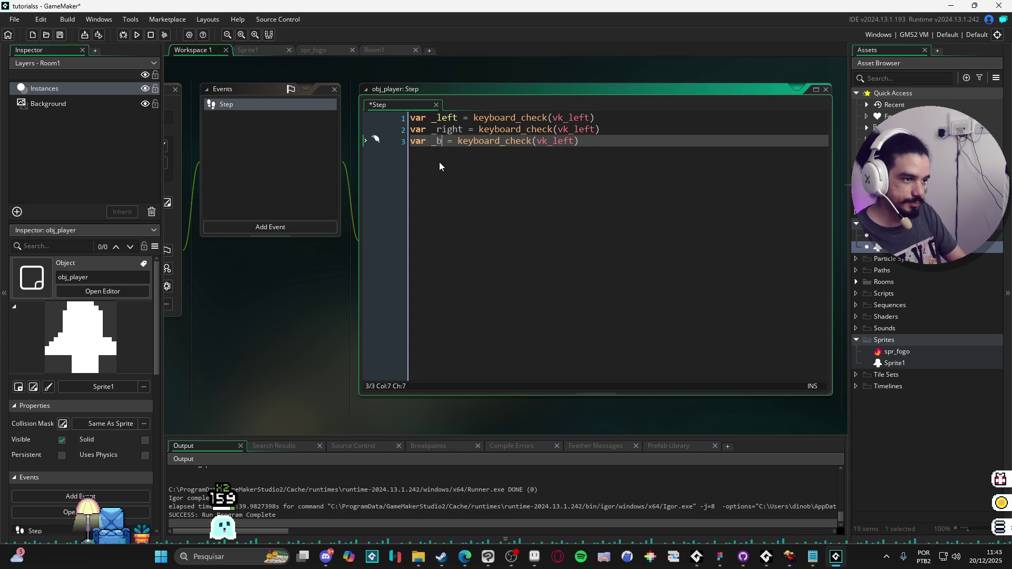
text(down)
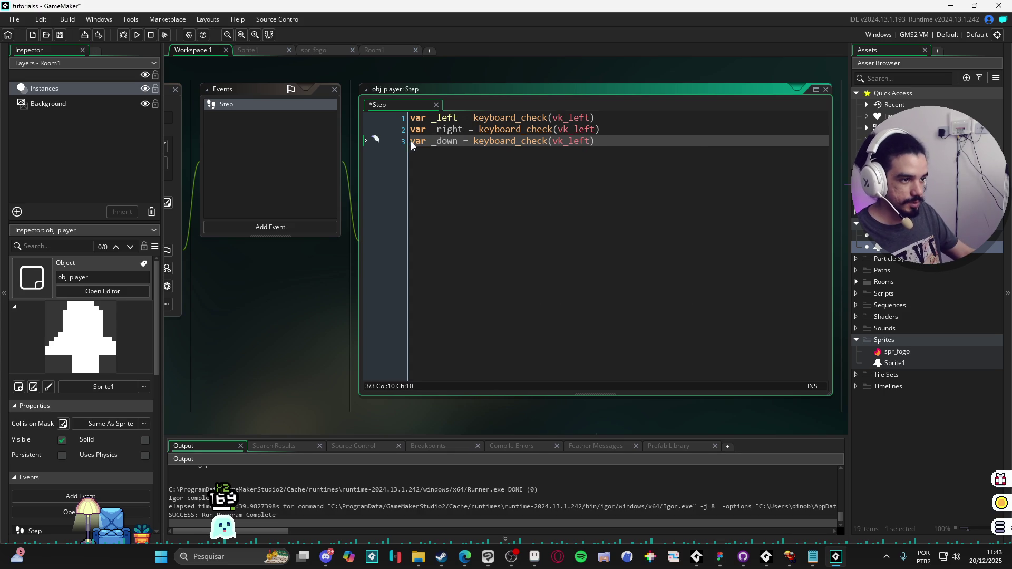
key(ctrl+d)
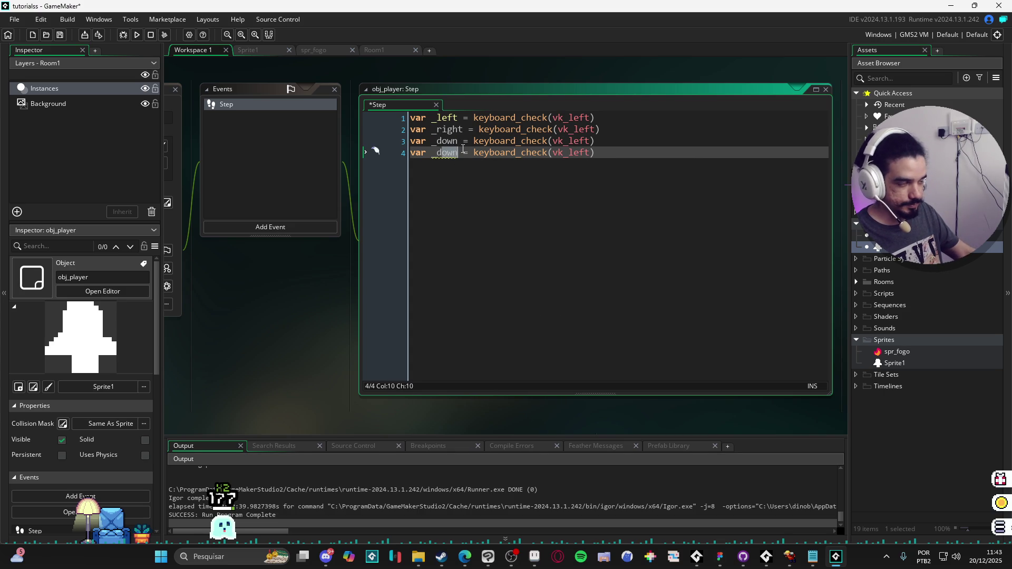
text(up)
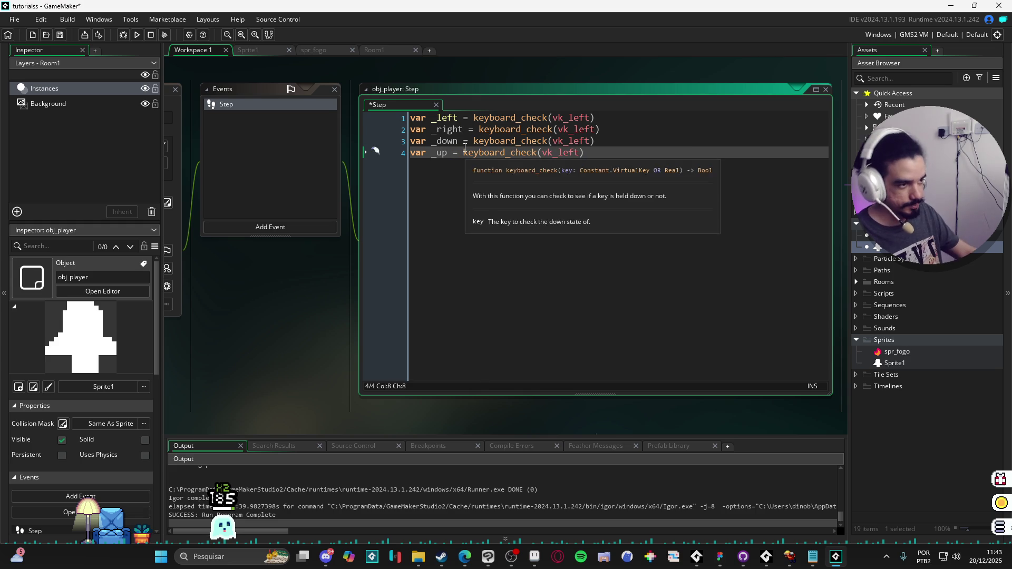
Pad the four variable lines so their equals signs line up.
key(Right)
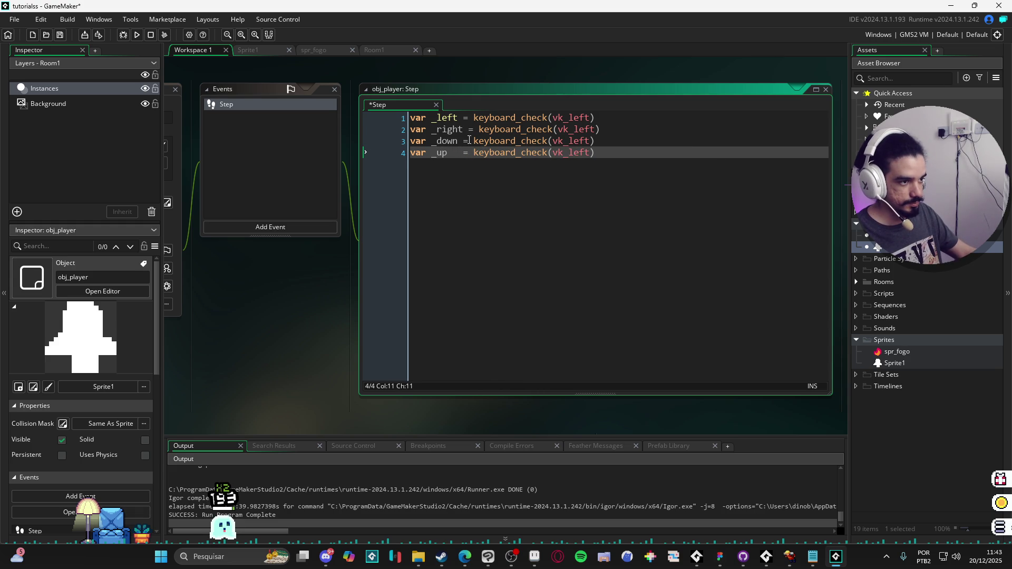
click(467, 141)
click(467, 152)
click(467, 117)
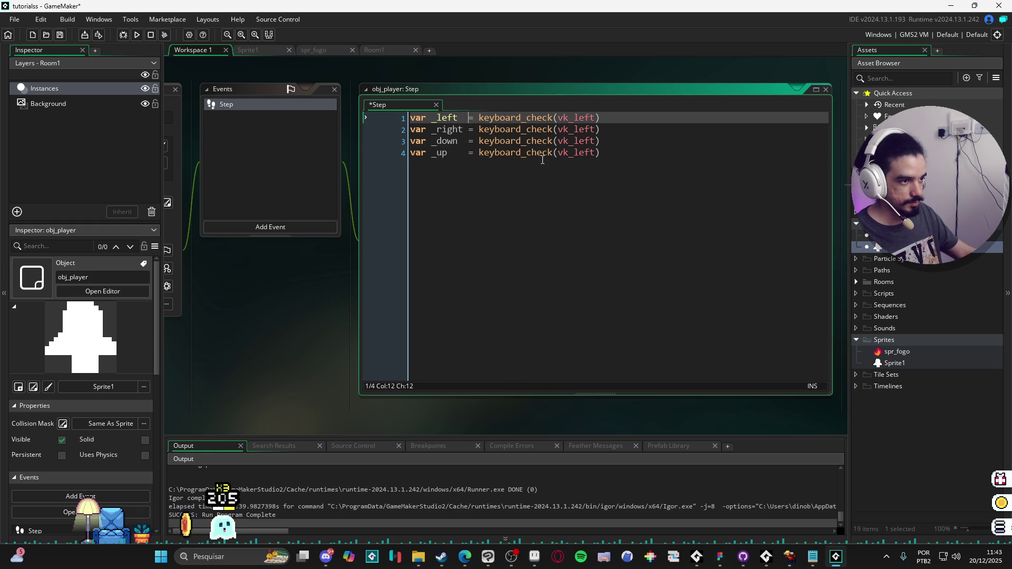
click(551, 154)
Change the key constants on lines 2 and 3 to vk_right and vk_down.
click(659, 131)
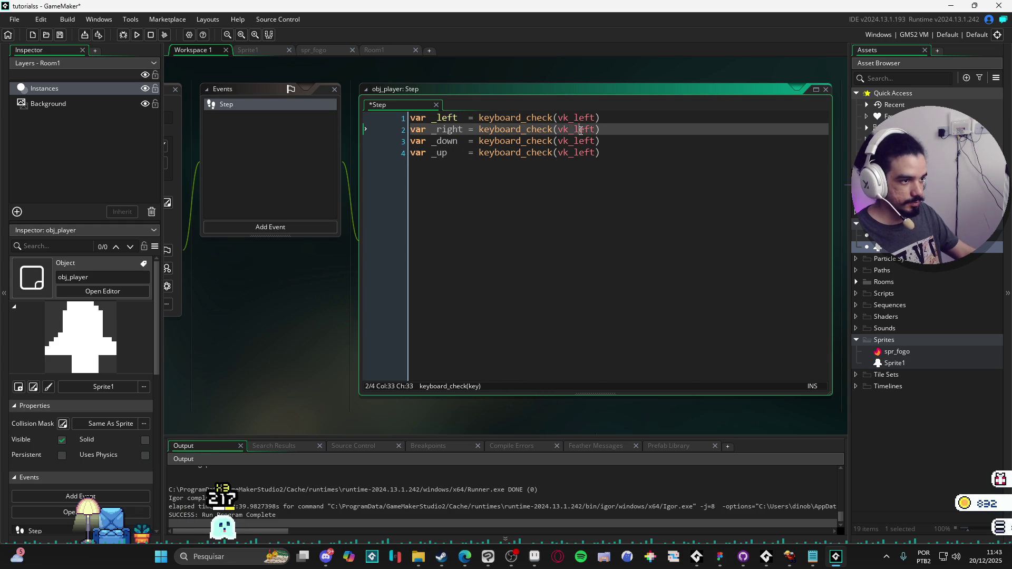
key(Left)
key(BackSpace)
key(BackSpace)
key(BackSpace)
text(_r)
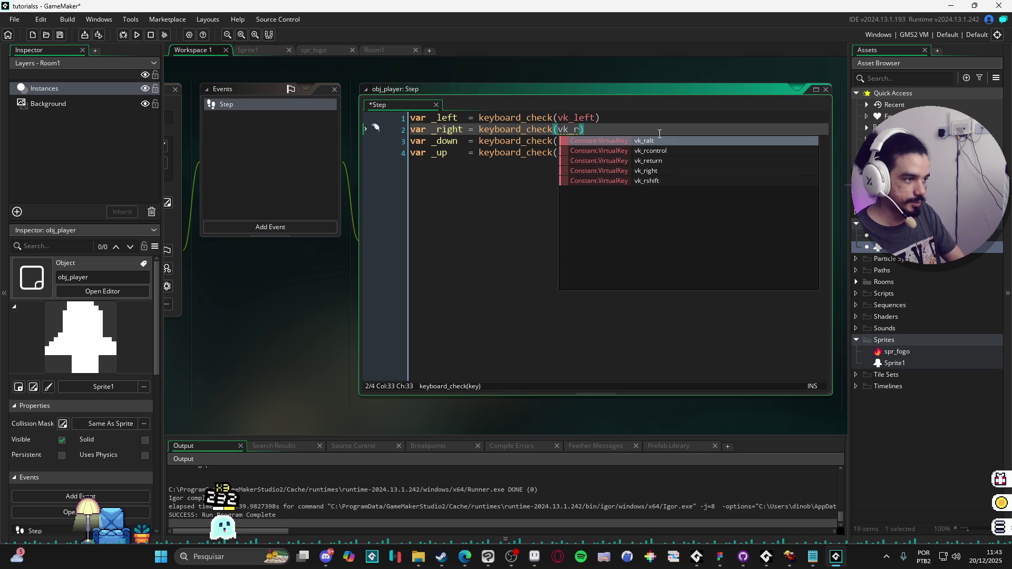
text(ig)
key(Return)
click(654, 138)
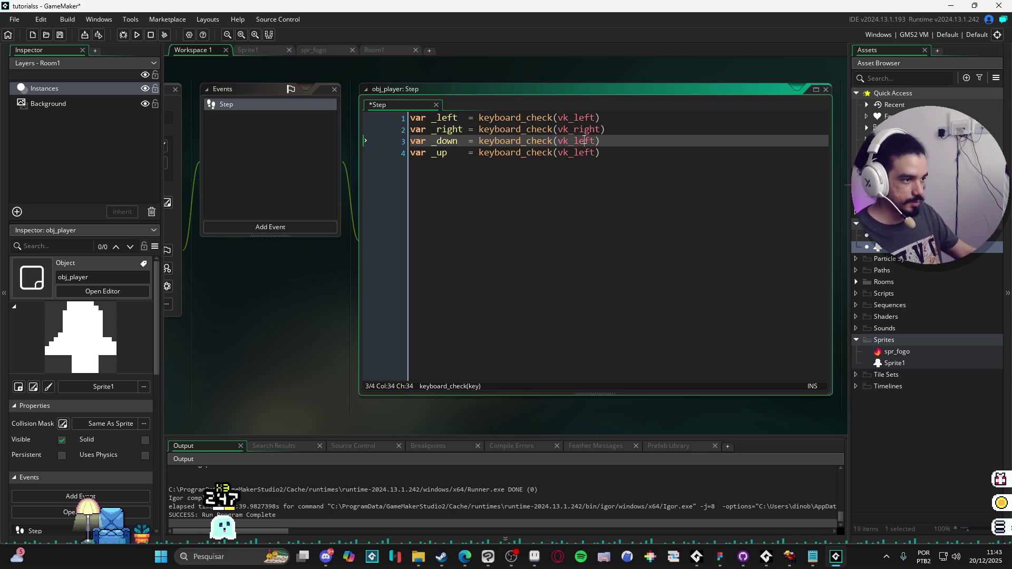
key(Left)
key(BackSpace)
key(BackSpace)
key(BackSpace)
text(_)
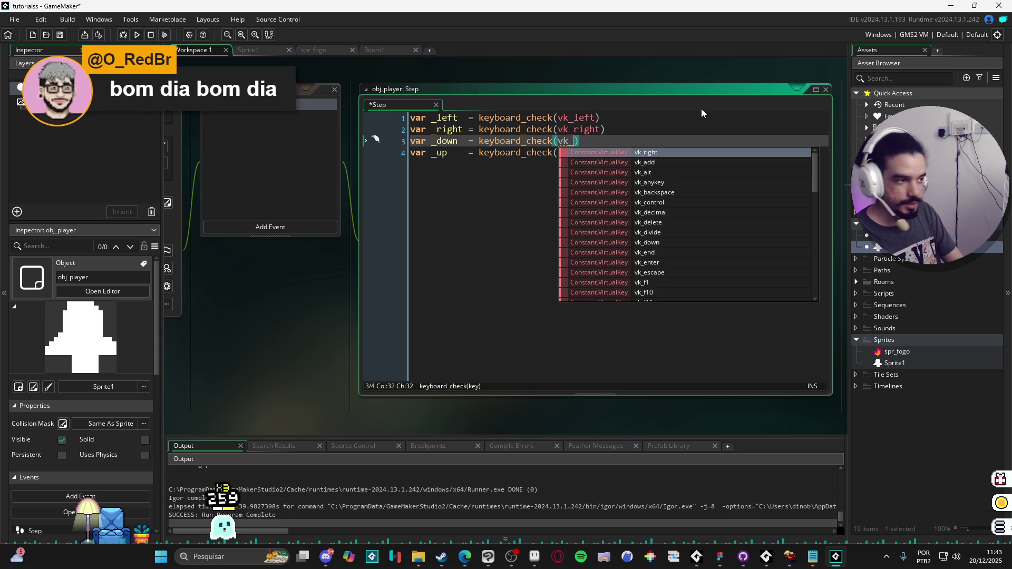
text(do)
key(Return)
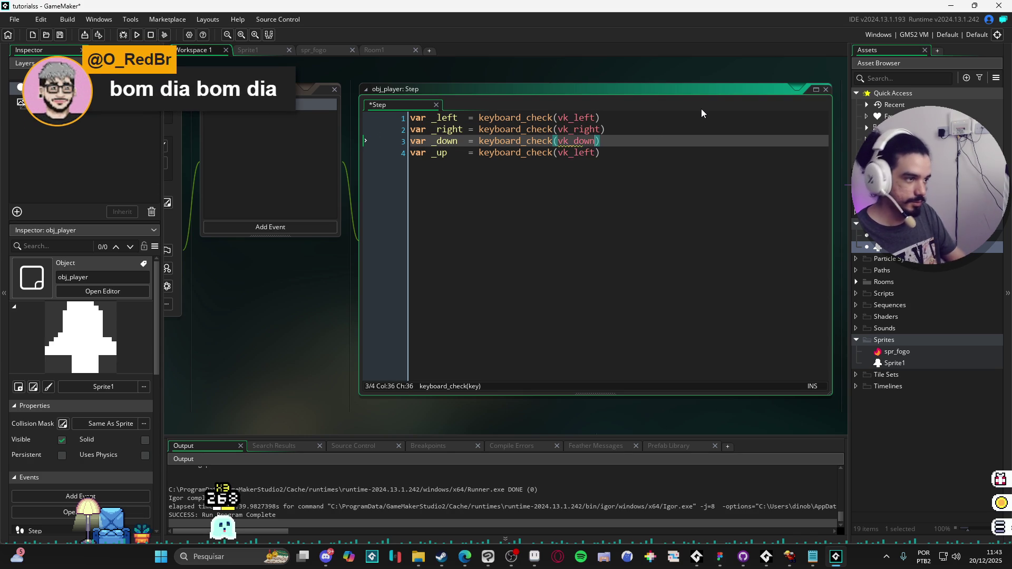
Set line 4's key to vk_up and add blank lines below the key checks.
click(610, 152)
key(Left)
key(BackSpace)
key(BackSpace)
key(BackSpace)
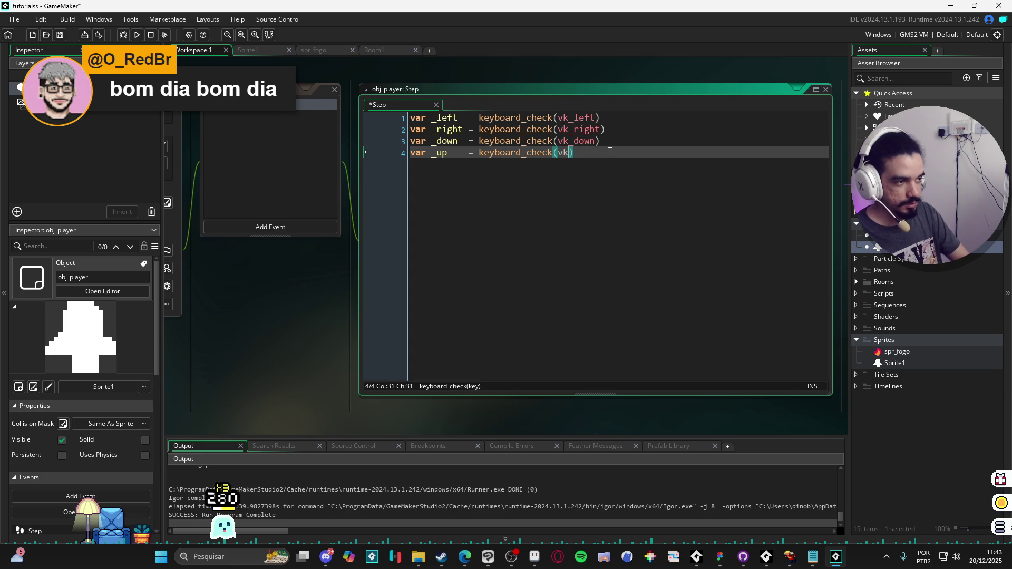
text(up)
key(Return)
key(End)
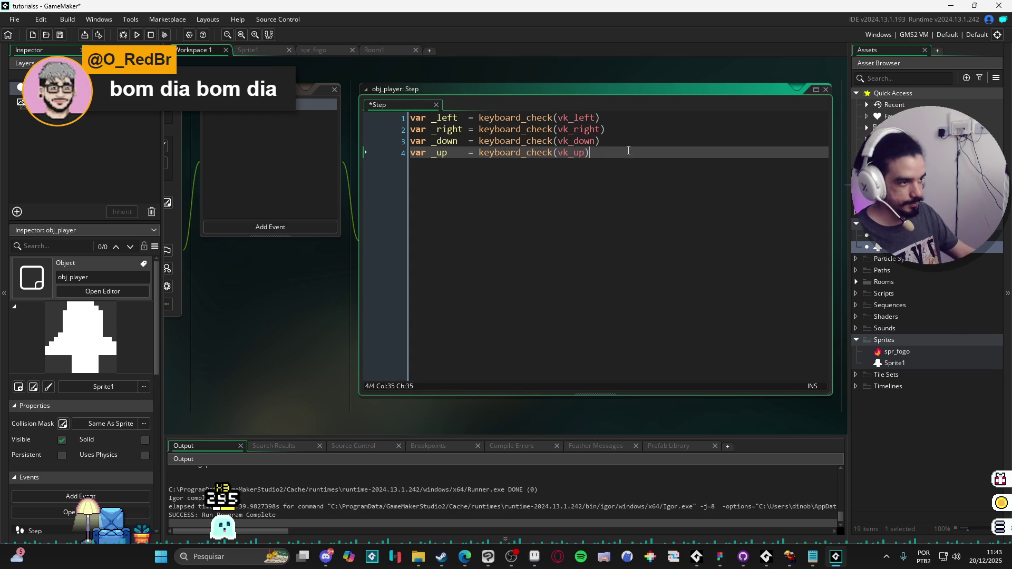
key(Return)
key(Return)
key(Return)
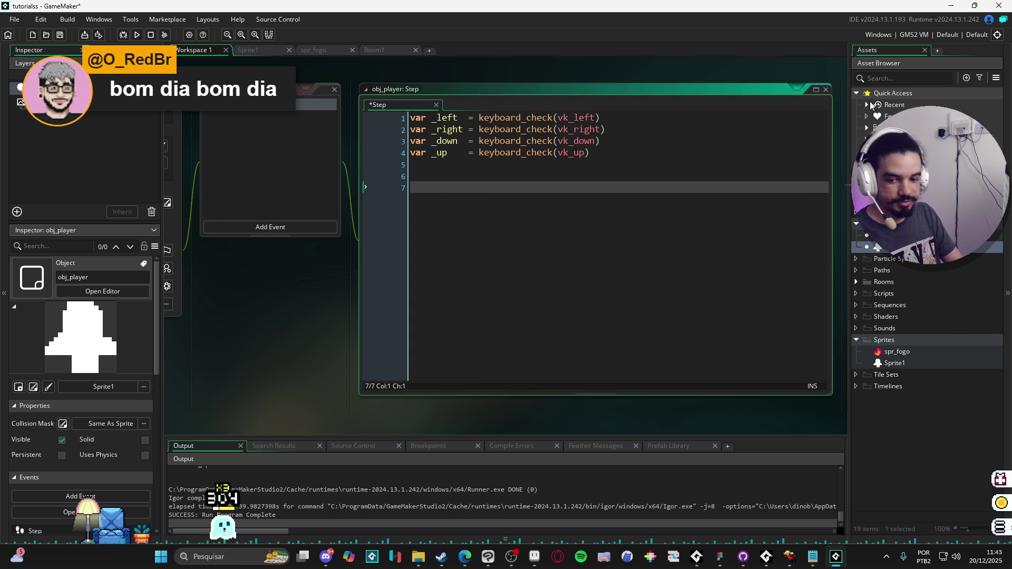
Start an if(_left){ } block in the Step code and add a Create event.
text(if)
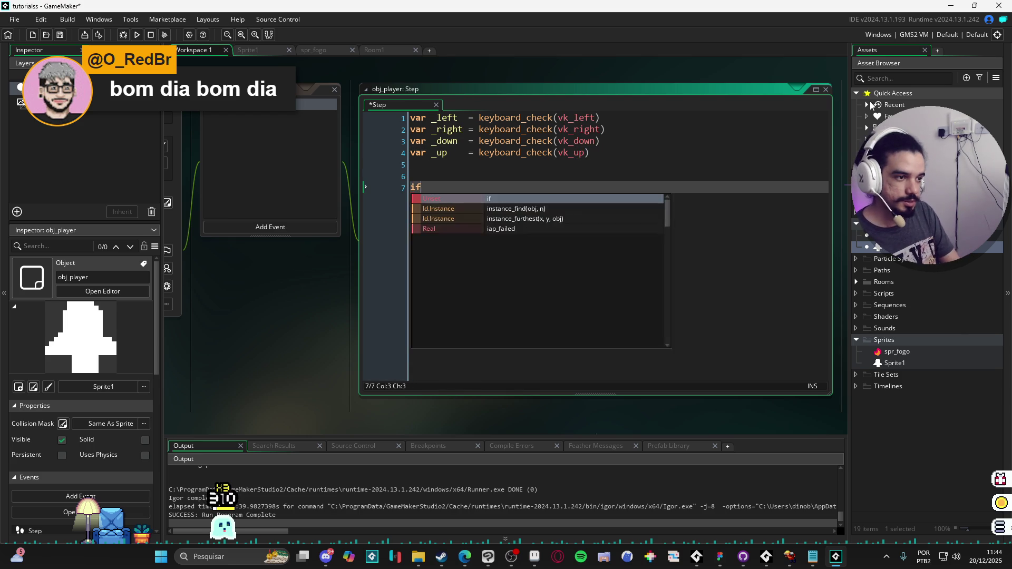
text((_left){)
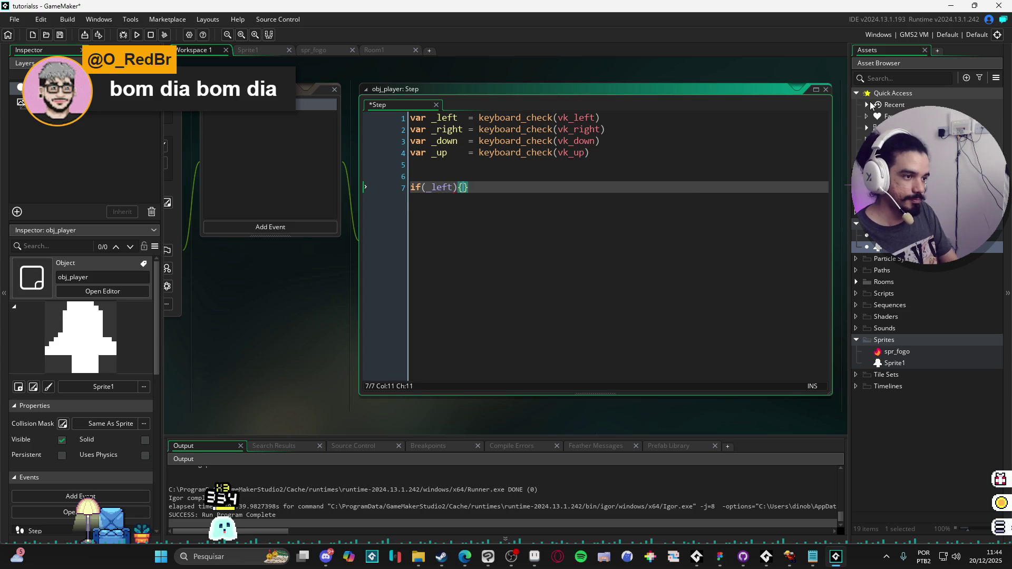
key(Return)
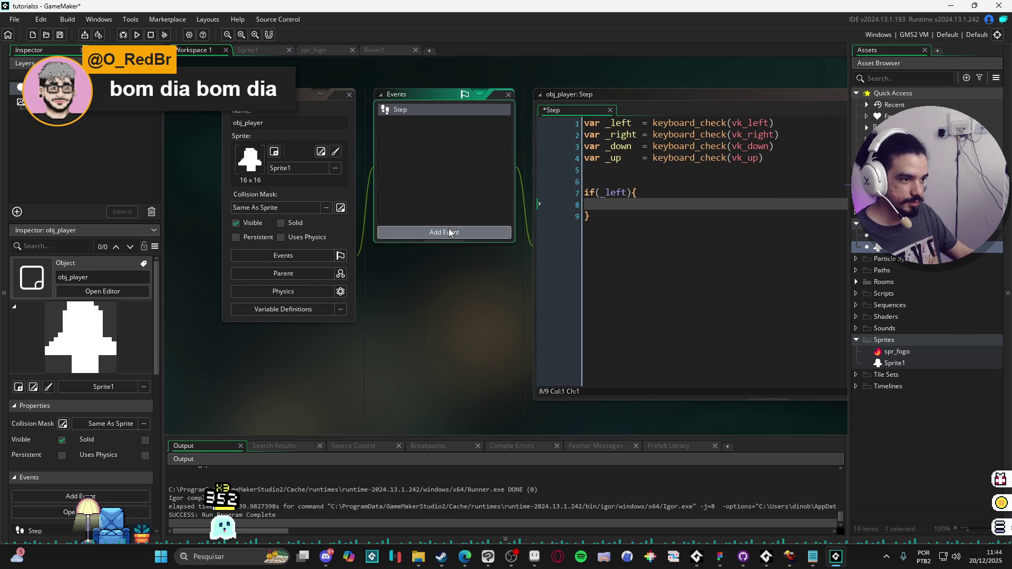
click(448, 229)
click(480, 242)
Set vel = 2 in the Create event and return to the Step code.
text(vel = 2)
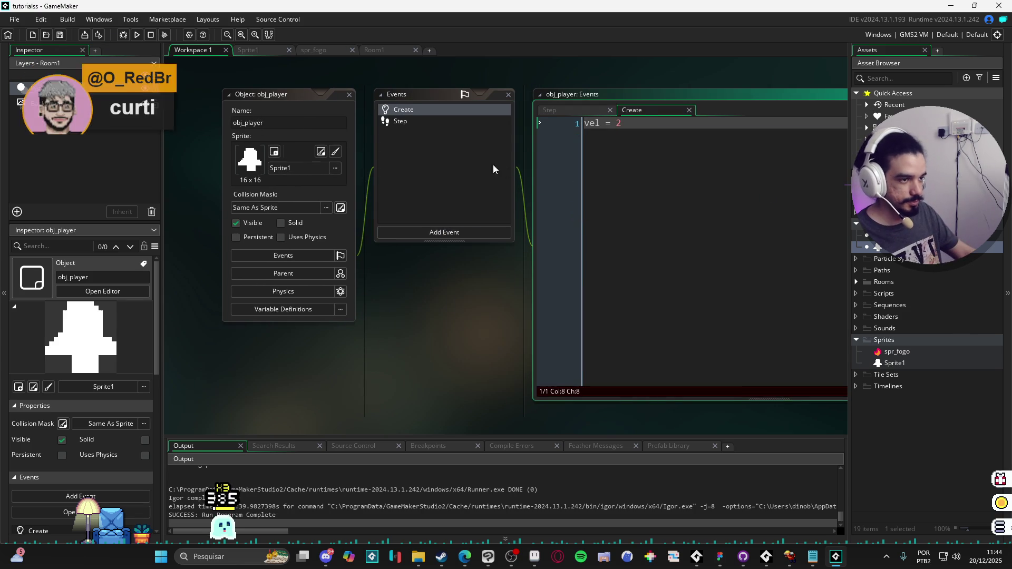
click(467, 122)
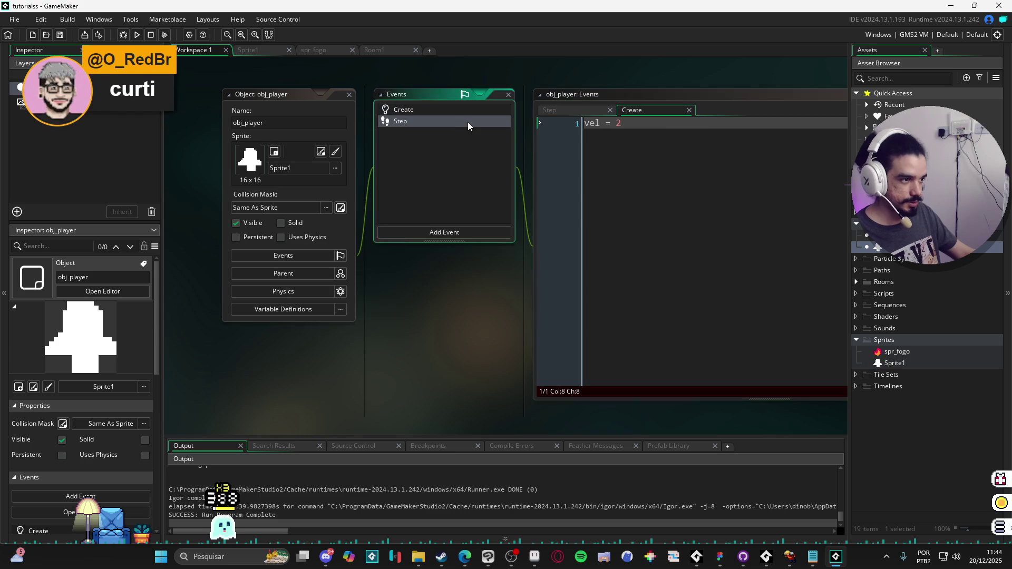
click(658, 99)
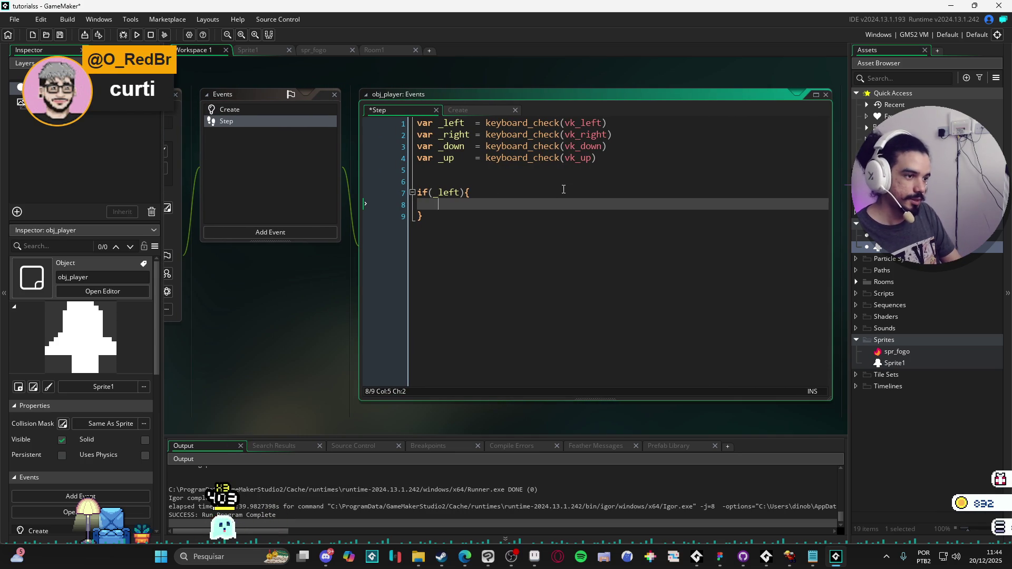
Finish the if(_left) block moving x by vel and copy it as an if(_right) block.
text(x+)
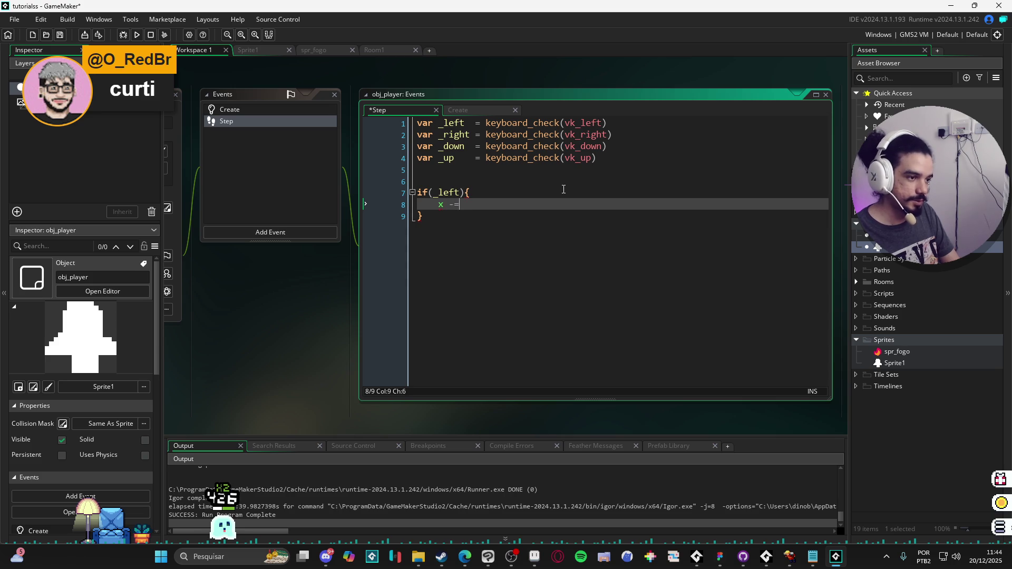
text(vel)
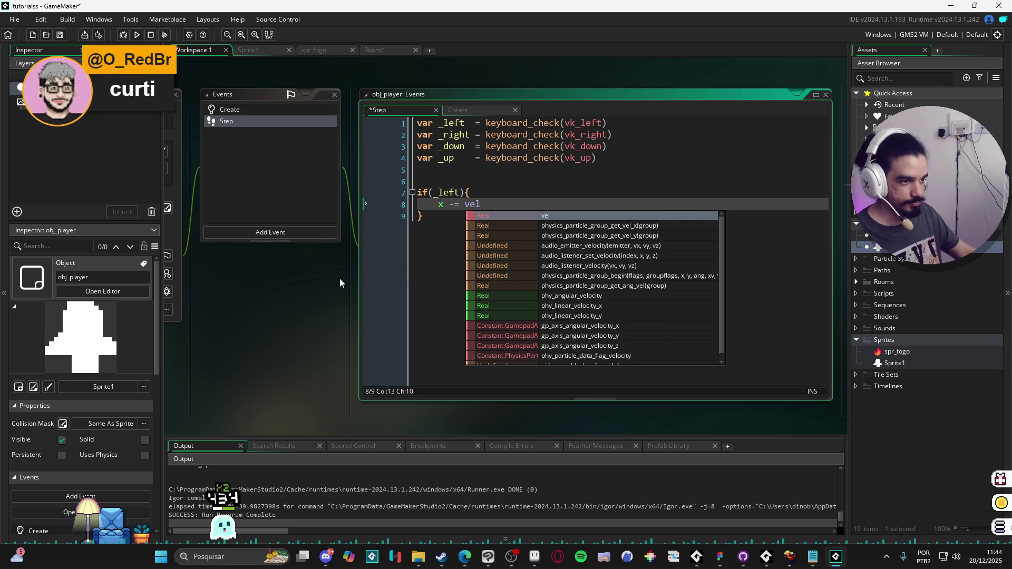
key(Escape)
drag(413, 214, 395, 188)
key(ctrl+d)
double_click(445, 229)
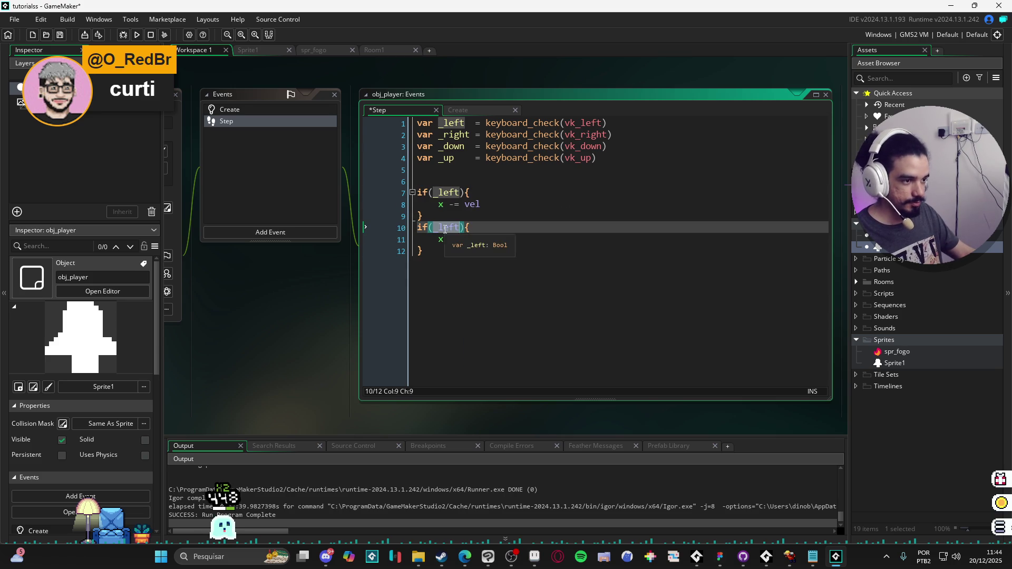
text(_right)
key(Escape)
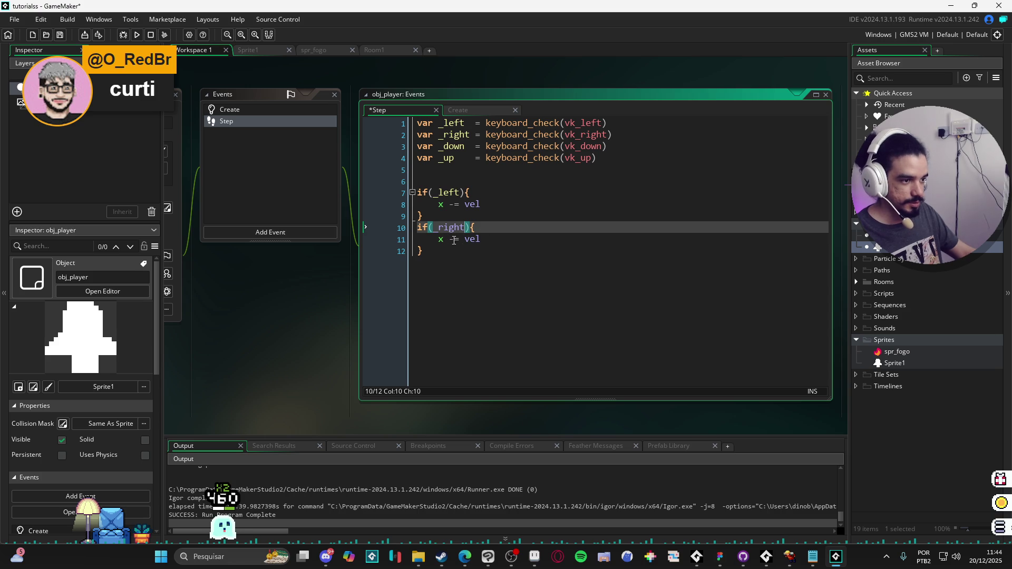
Duplicate the block into an if(_down) block that changes y instead of x.
click(453, 240)
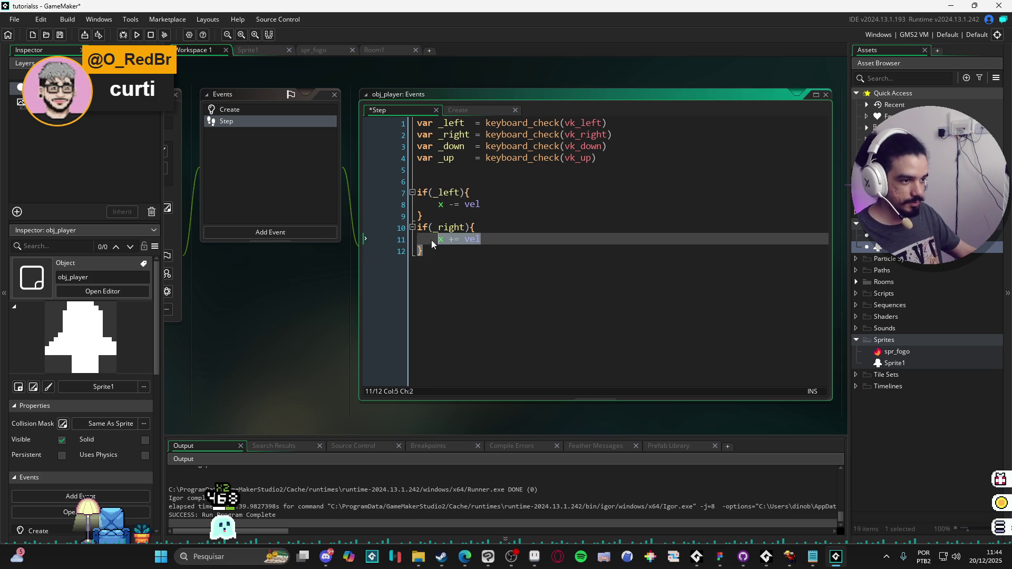
drag(431, 239, 414, 228)
key(ctrl+d)
click(459, 262)
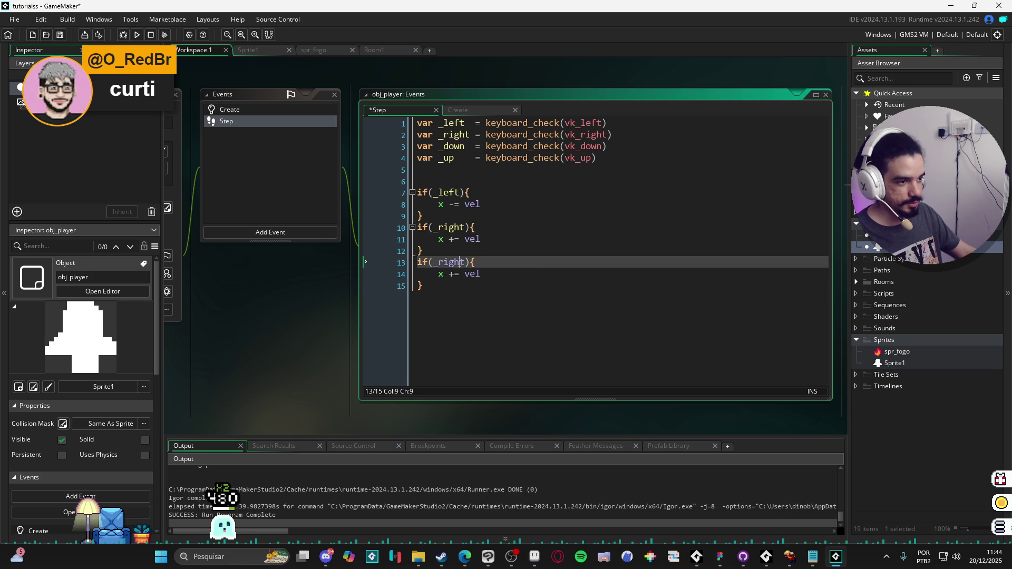
double_click(459, 262)
text(_do)
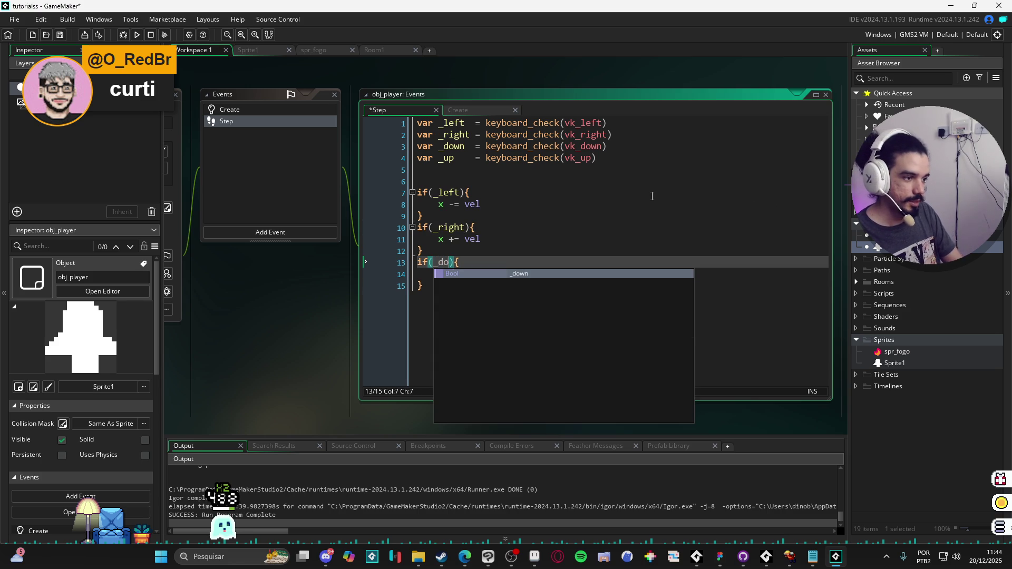
key(Return)
double_click(440, 274)
text(y)
click(485, 275)
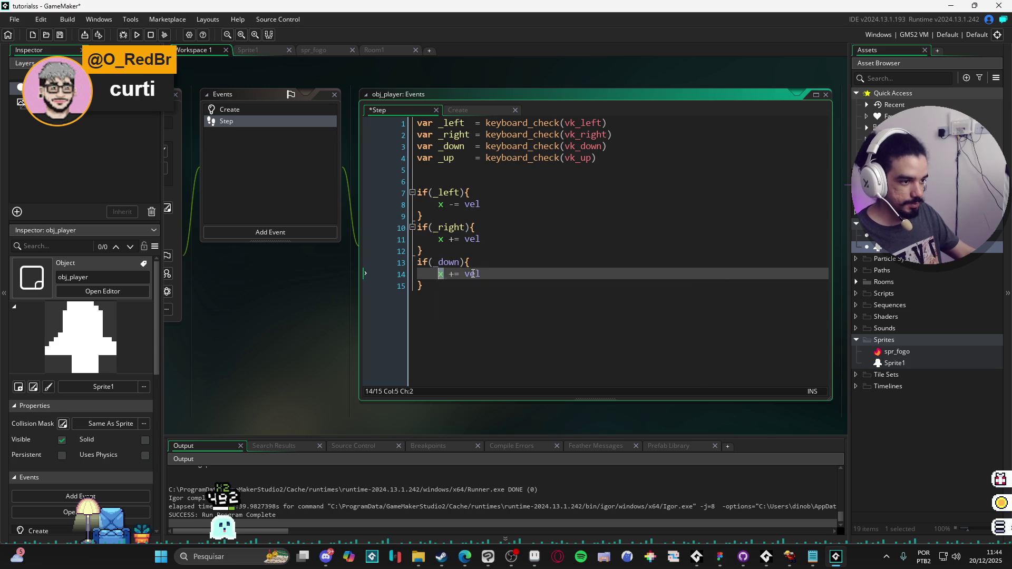
Duplicate it into an if(_up) block and switch its operator from plus to minus.
drag(435, 288, 417, 262)
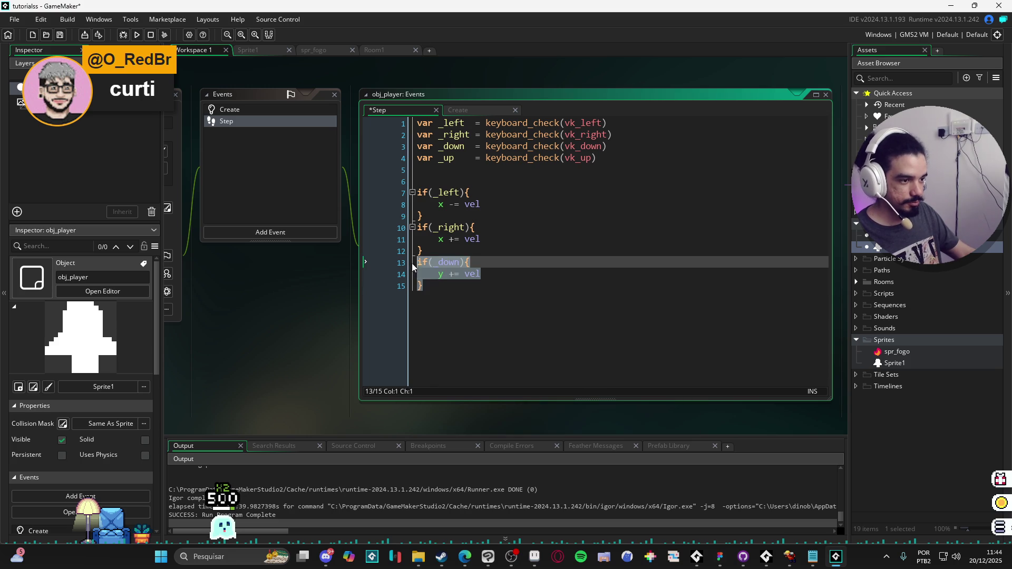
key(ctrl+d)
double_click(447, 297)
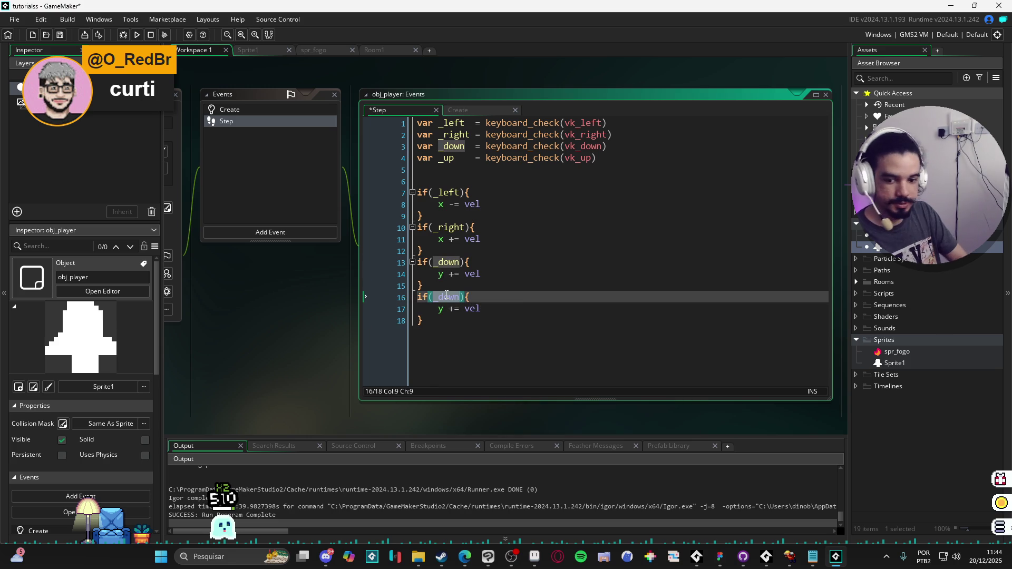
text(_up)
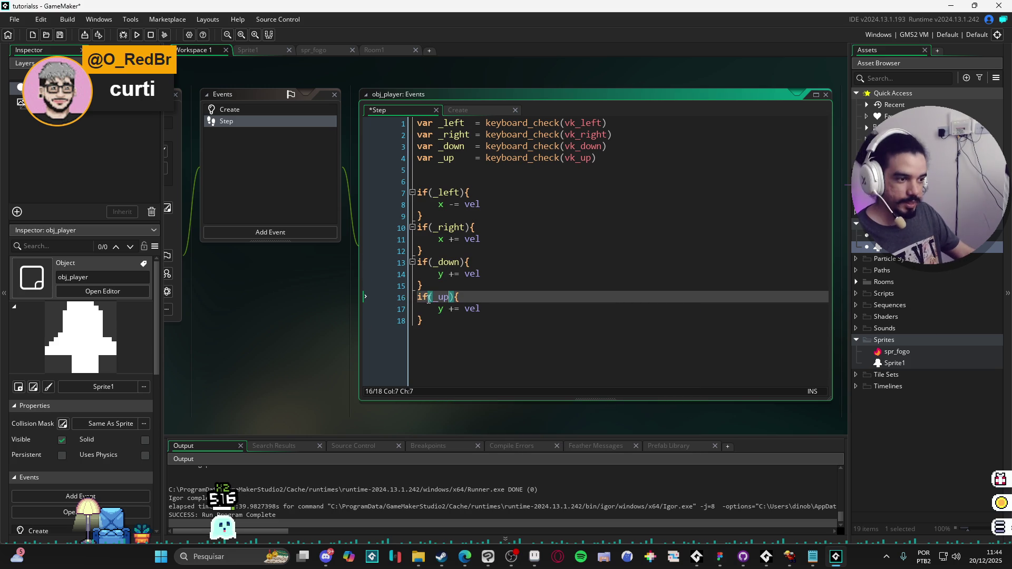
click(482, 282)
click(494, 298)
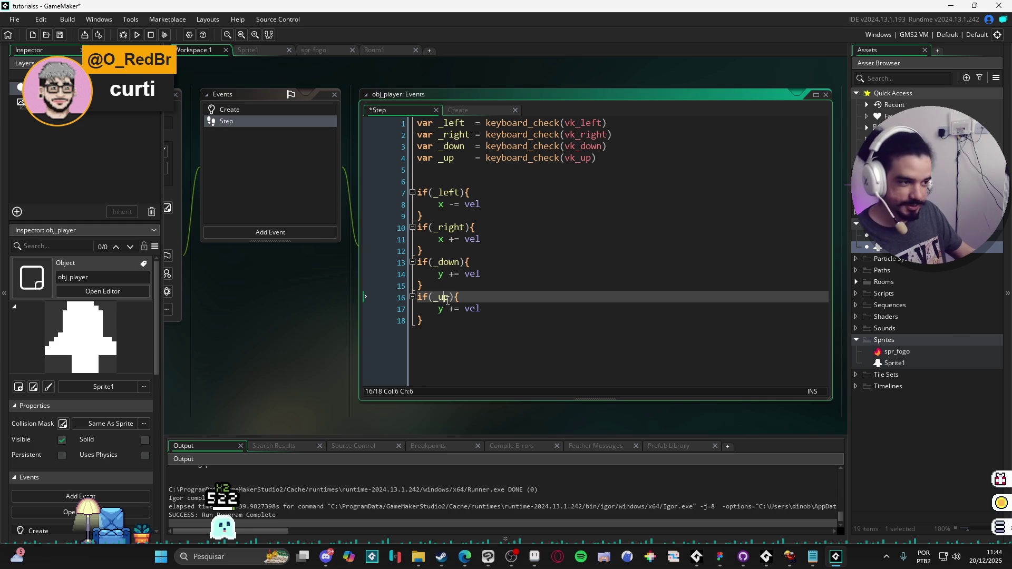
click(451, 283)
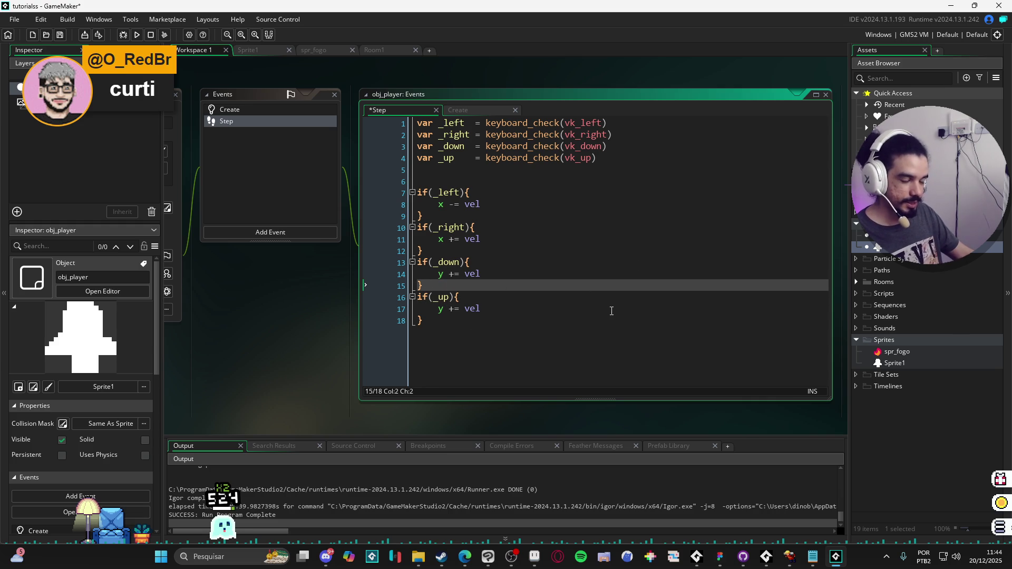
click(474, 309)
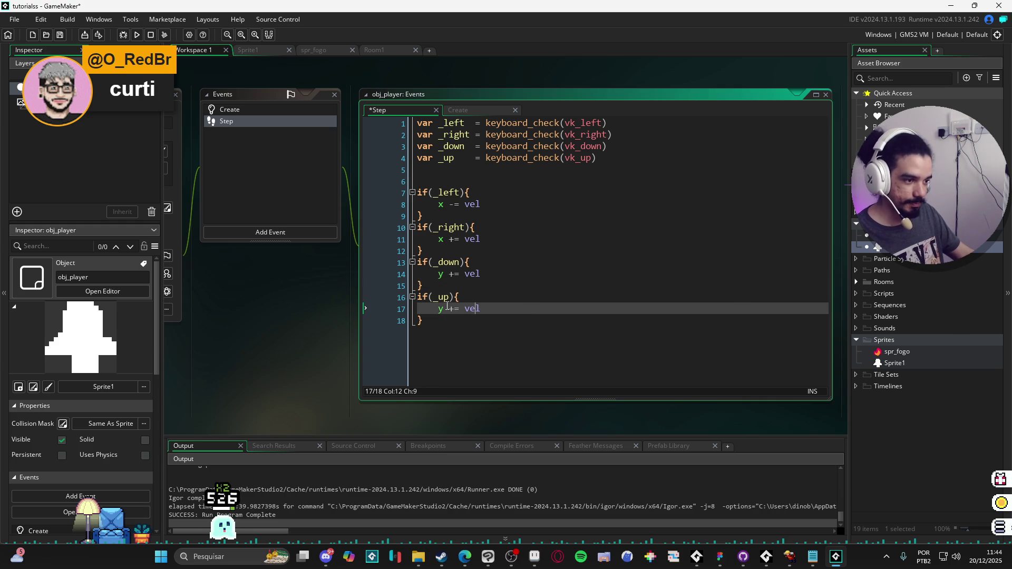
click(454, 308)
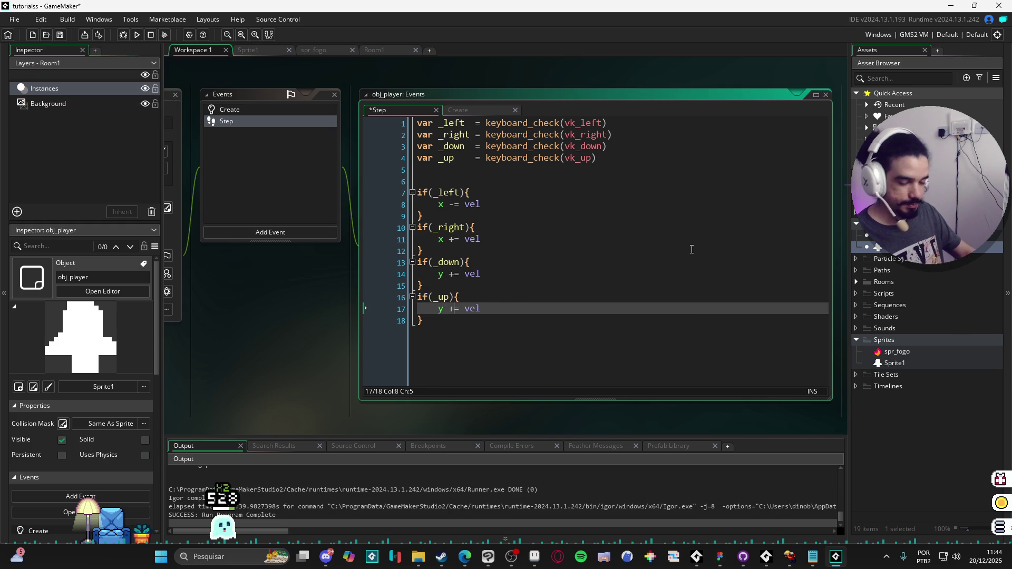
key(BackSpace)
text(-)
click(542, 286)
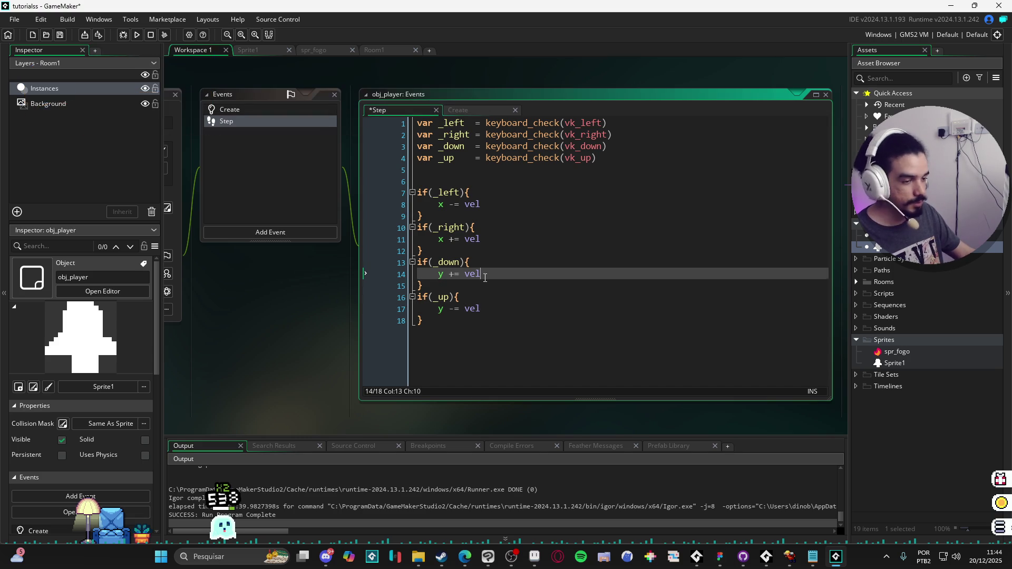
Separate the four if blocks with blank lines and run the game with F5.
click(502, 350)
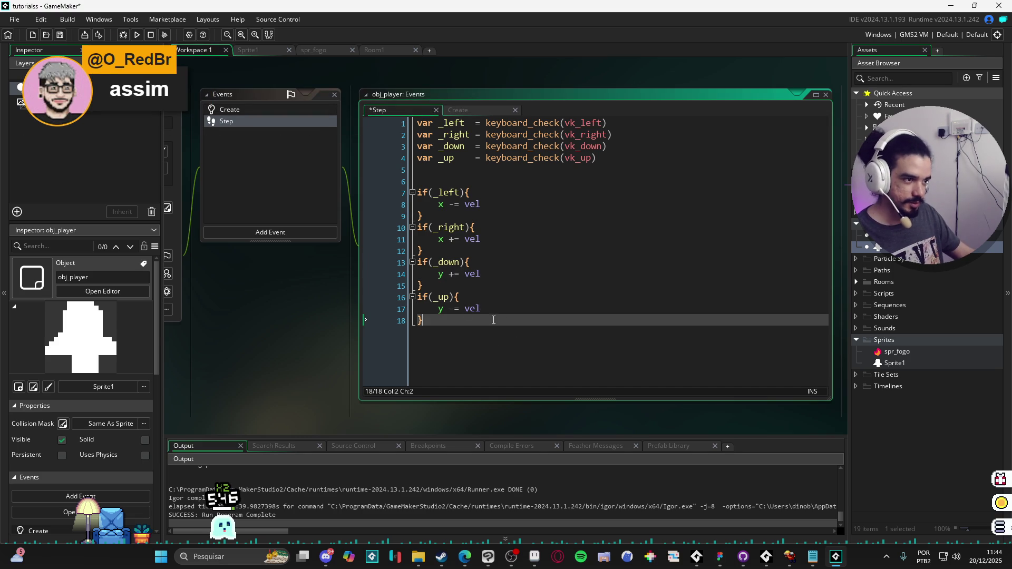
key(Up)
key(Up)
key(Up)
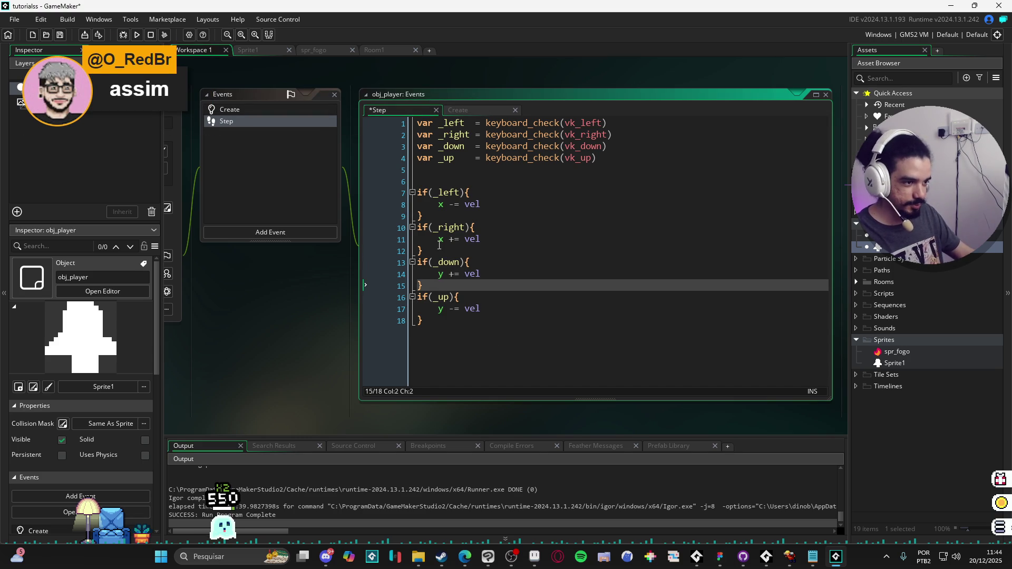
click(439, 249)
key(Return)
click(439, 297)
key(Return)
click(444, 215)
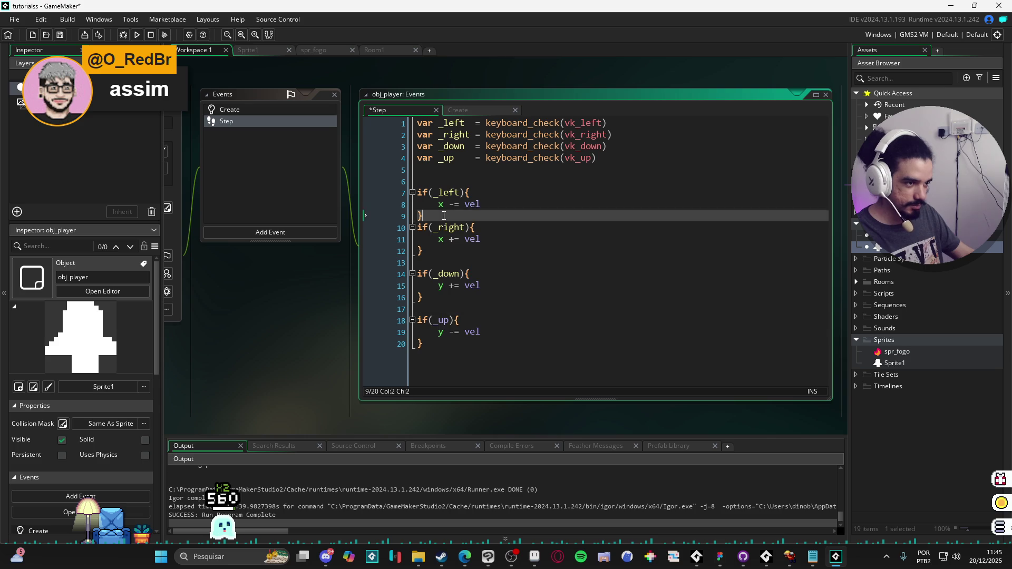
key(Return)
click(510, 353)
key(F5)
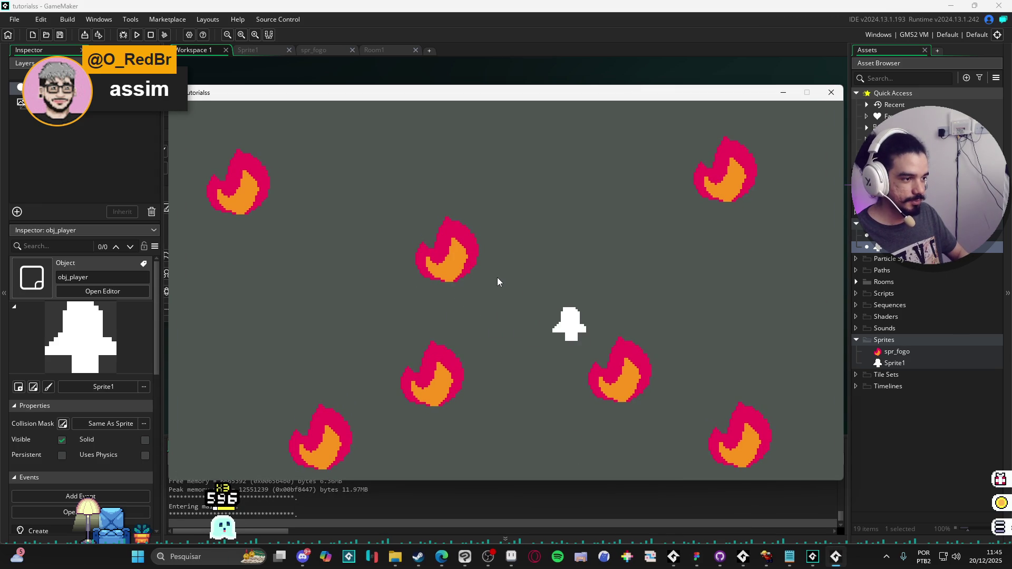
Move the player left and right with the arrow keys, then bring Aseprite forward.
key(Left)
key(Right)
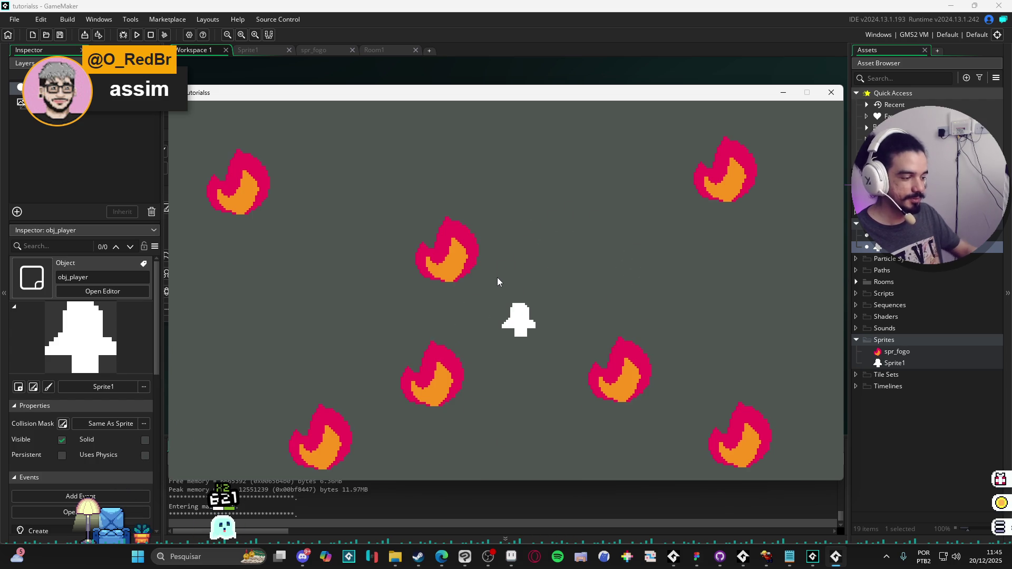
click(511, 557)
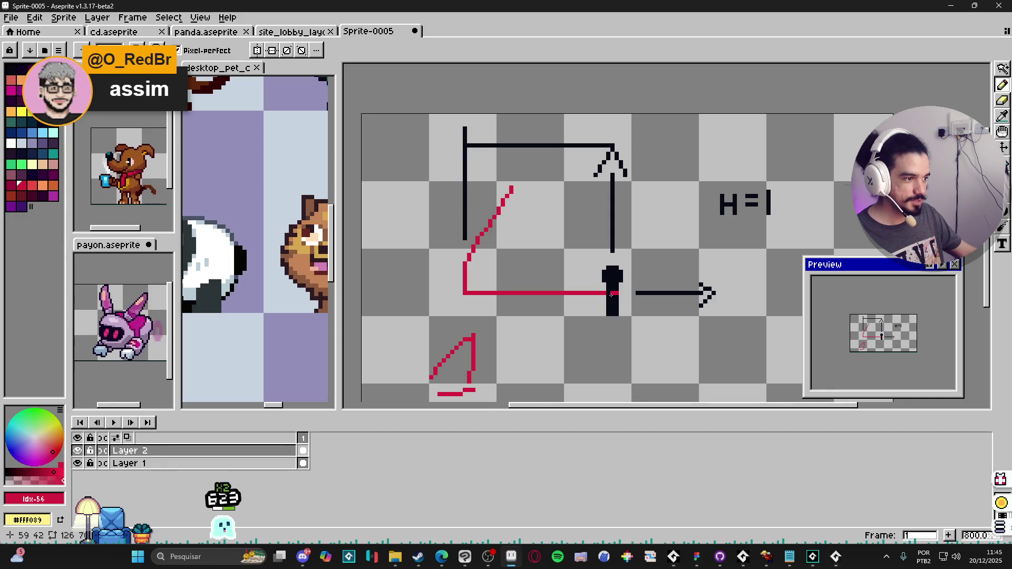
Draw a red diagonal from the box's top-left corner to the marker, undoing the extra strokes.
shift+click(465, 146)
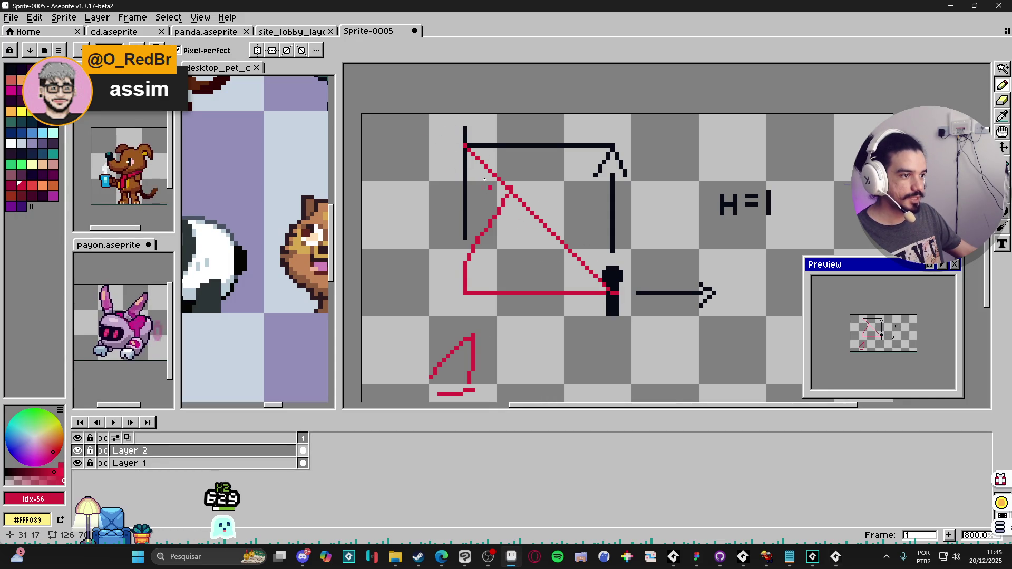
click(523, 175)
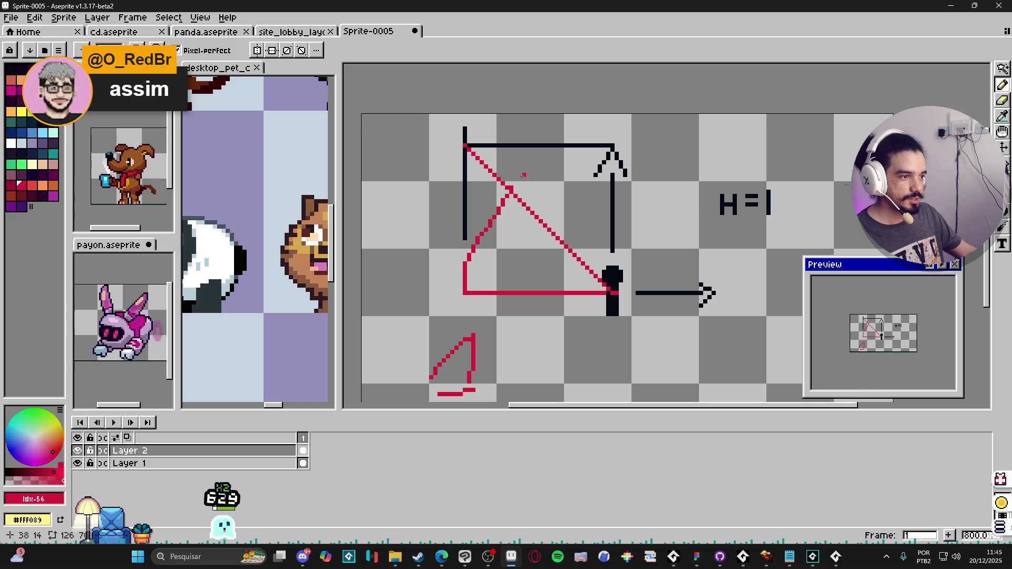
shift+click(501, 199)
drag(437, 159, 474, 142)
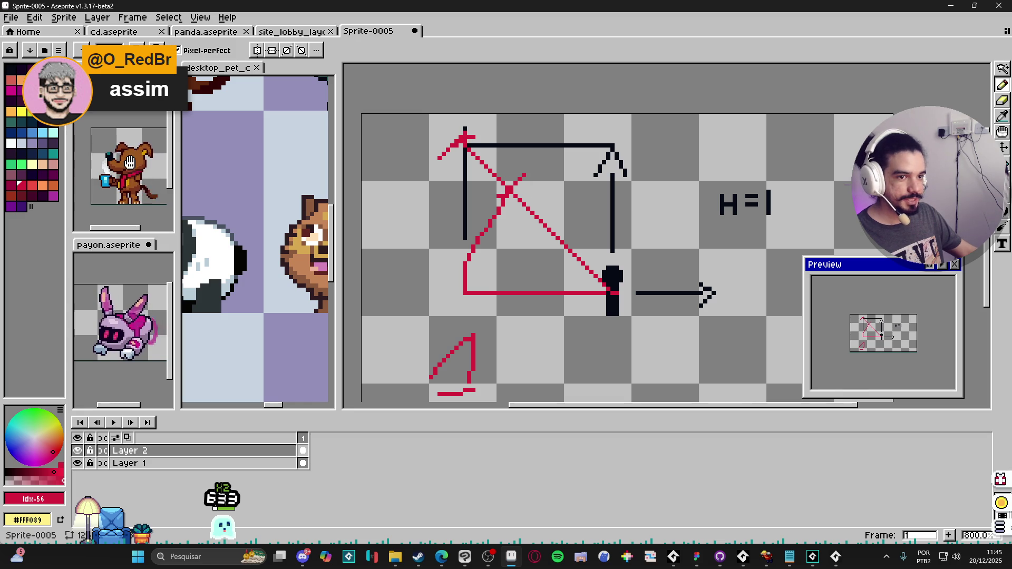
click(53, 196)
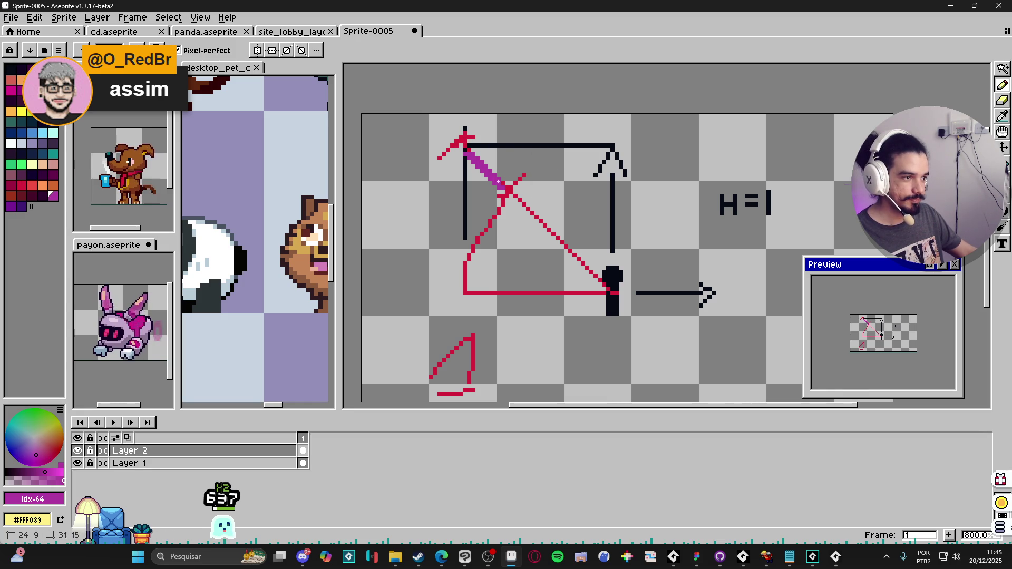
drag(467, 151, 506, 187)
key(ctrl+z)
key(ctrl+z)
key(ctrl+z)
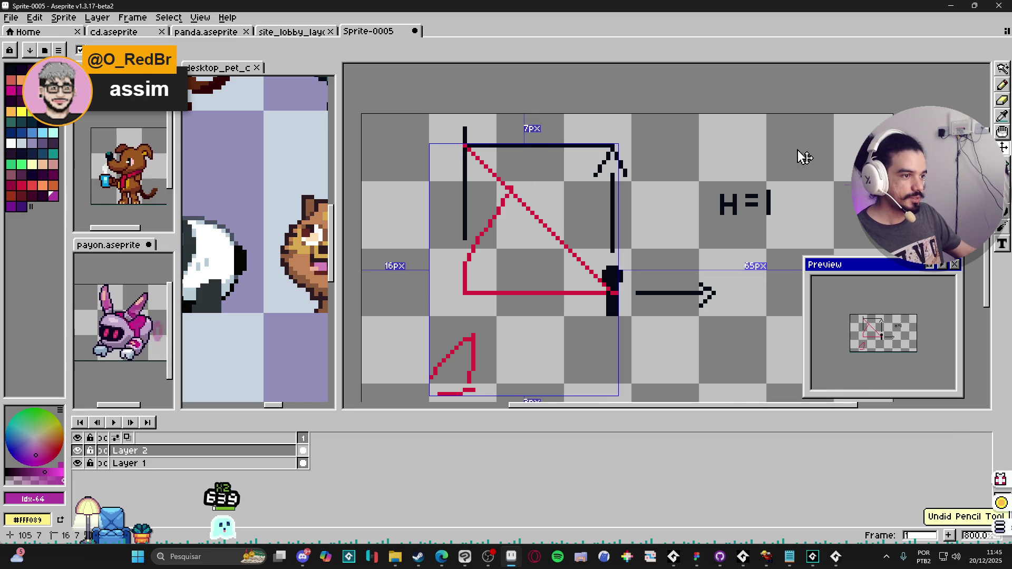
key(ctrl+z)
Close the game and begin a new line 6 computing var _velh = _right - _left.
key(alt+Tab)
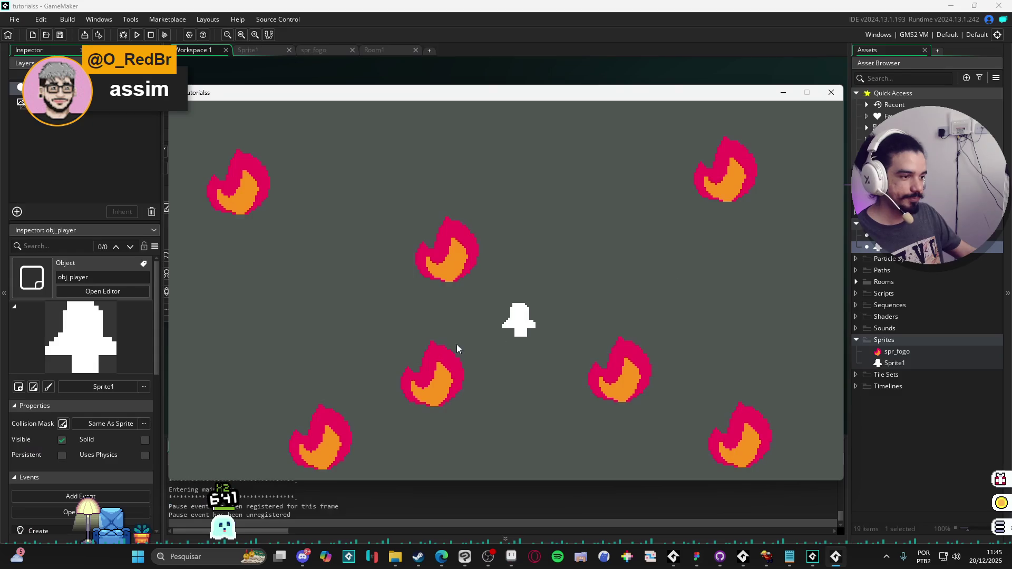
click(831, 93)
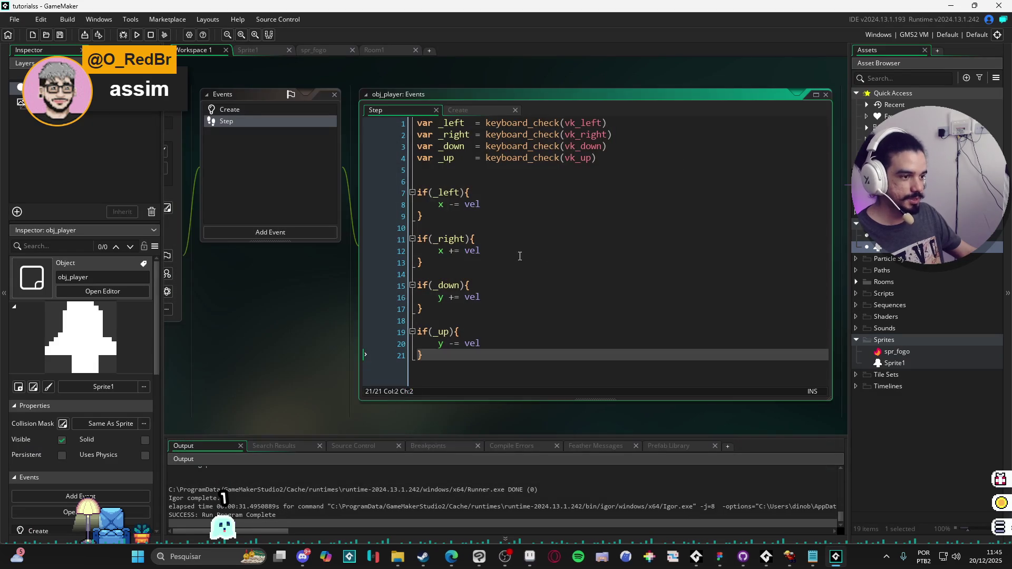
click(537, 170)
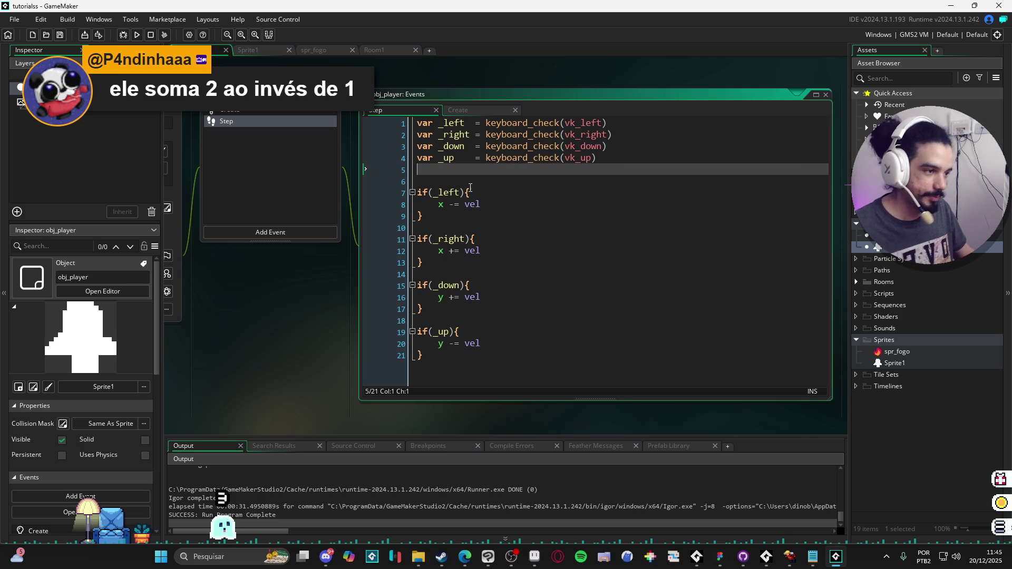
click(511, 176)
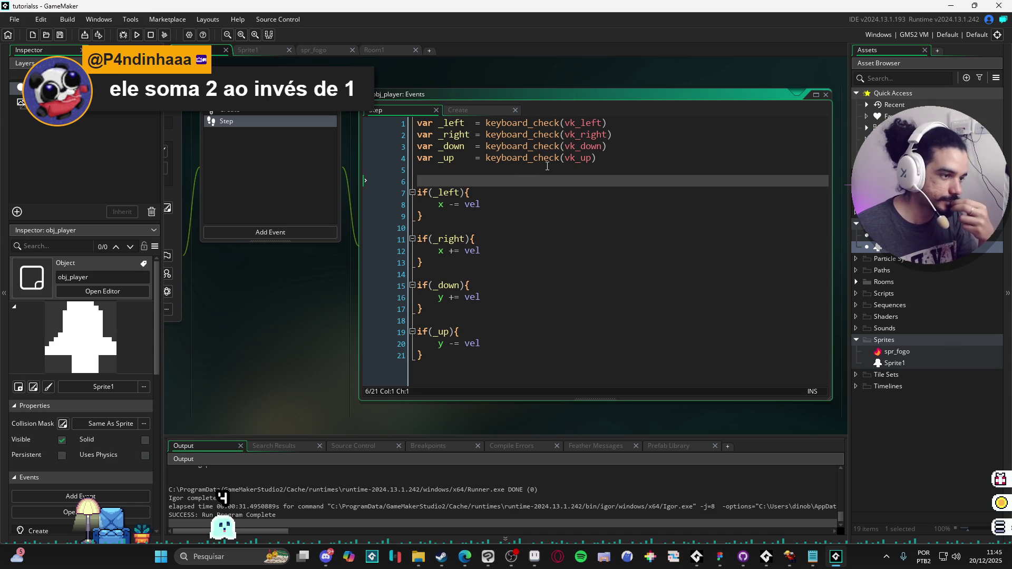
key(Return)
key(Up)
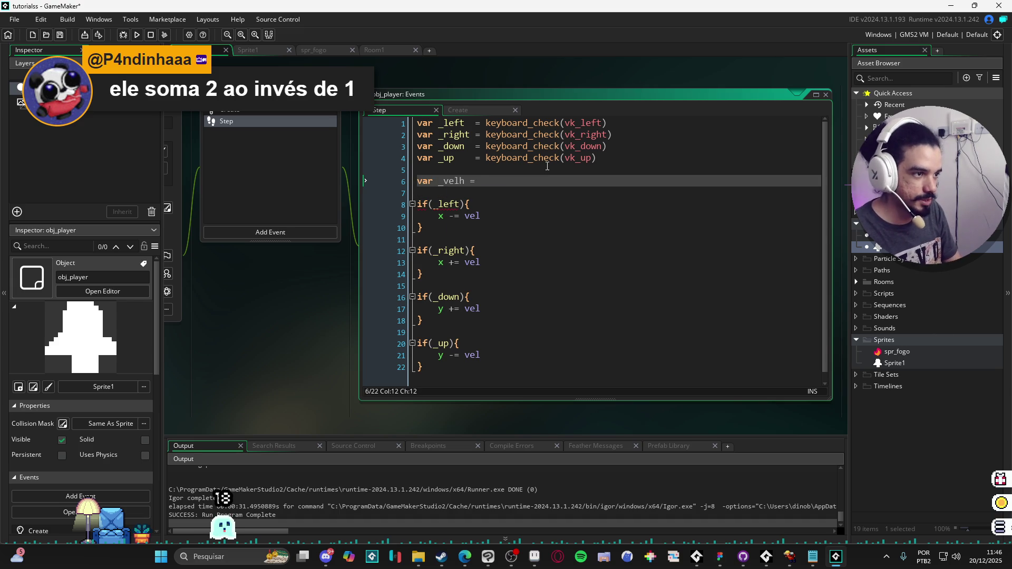
text( _right -)
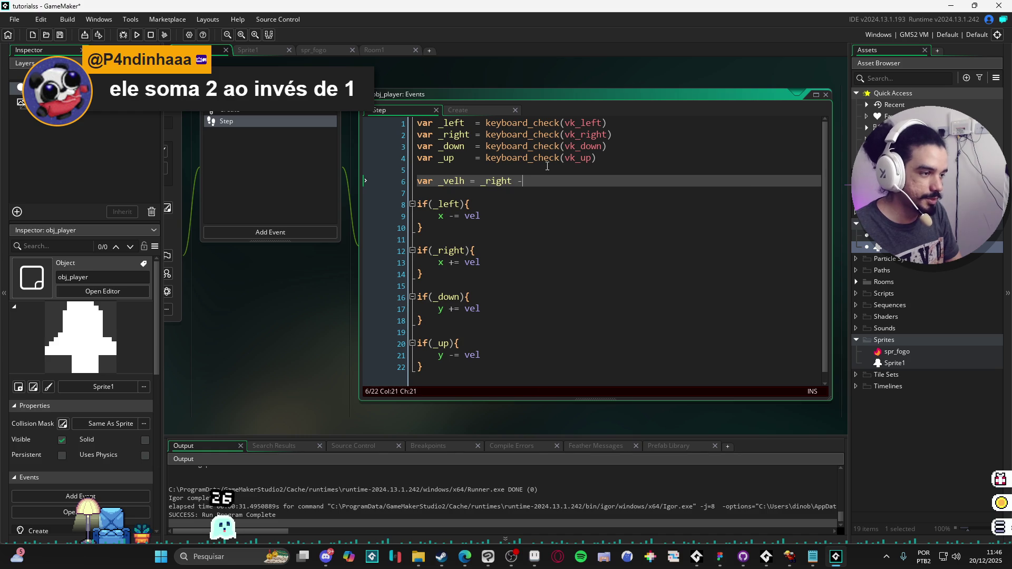
text( left)
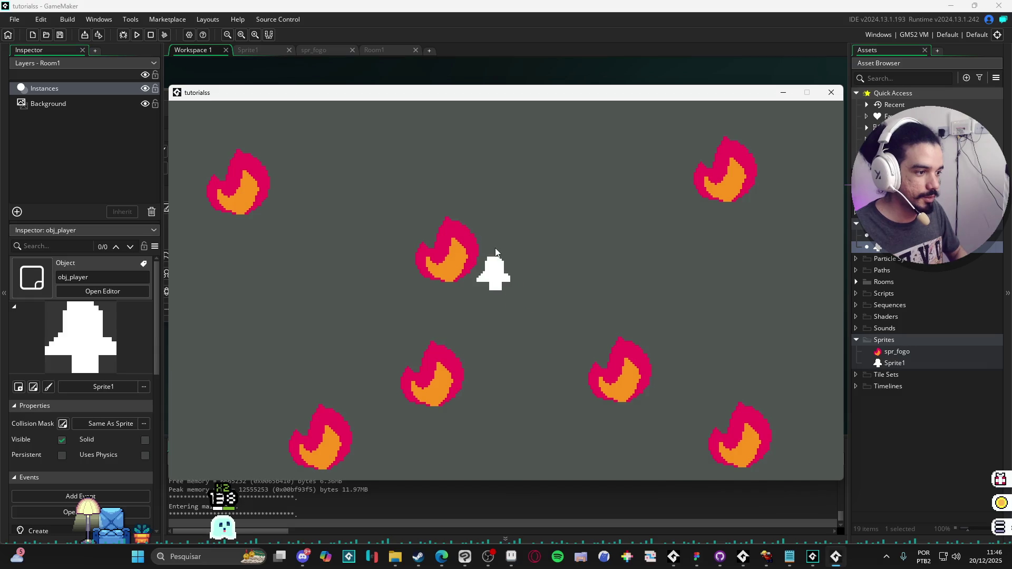
Close the game and change lines 10–11 to x += _velh * vel and y += _velv * vel.
key(Right)
key(Down)
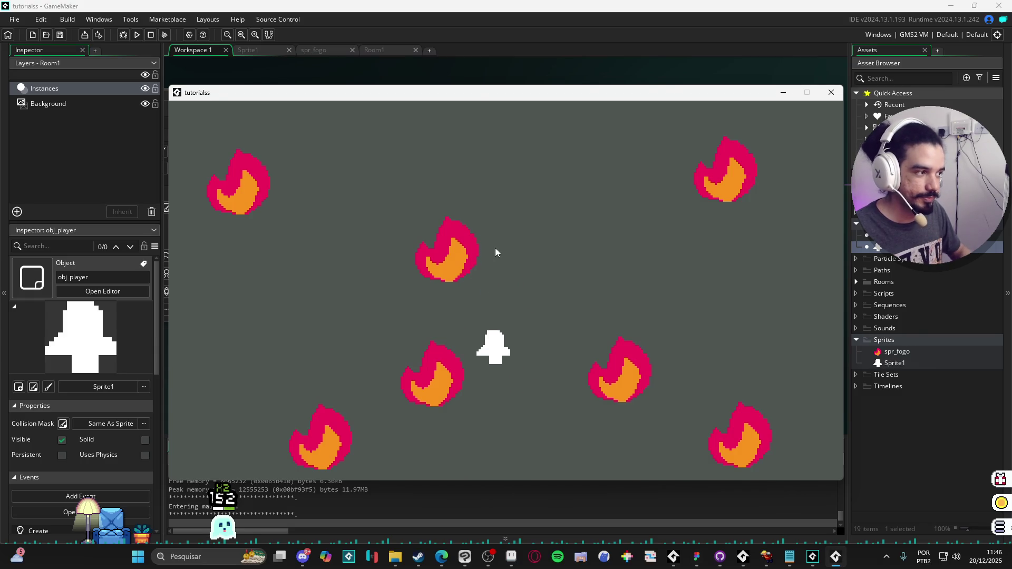
click(831, 93)
click(519, 221)
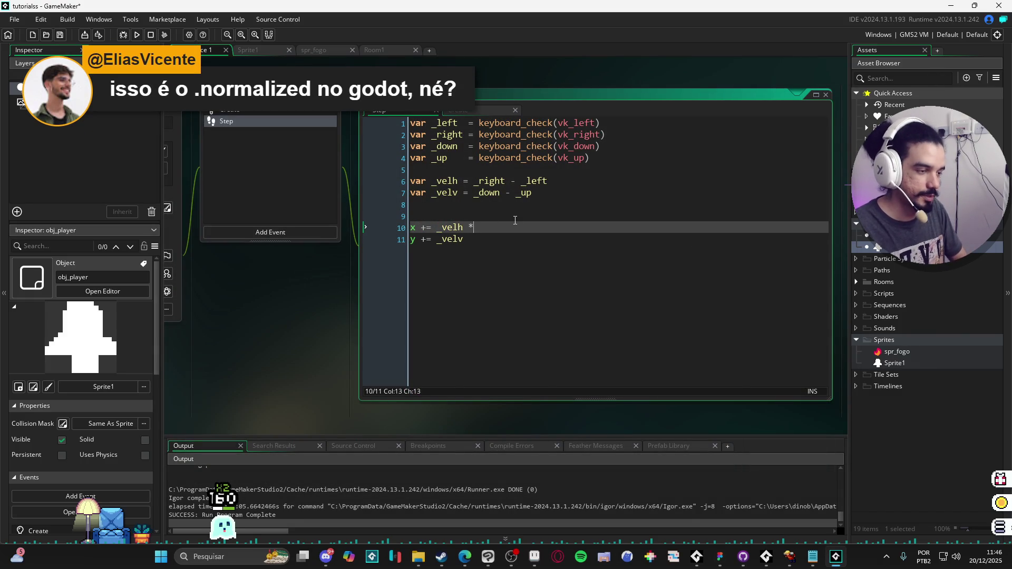
click(496, 233)
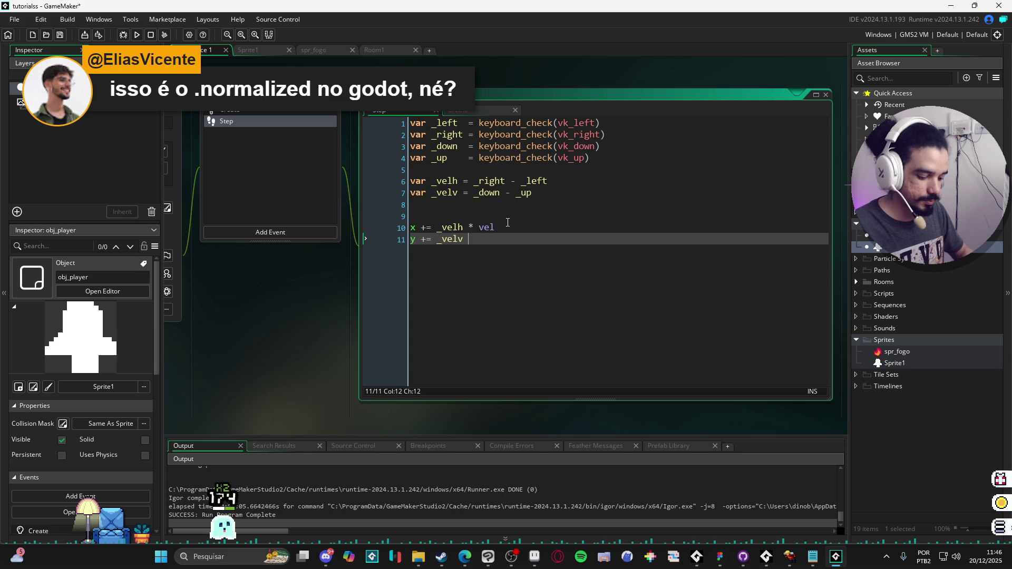
text(* vel)
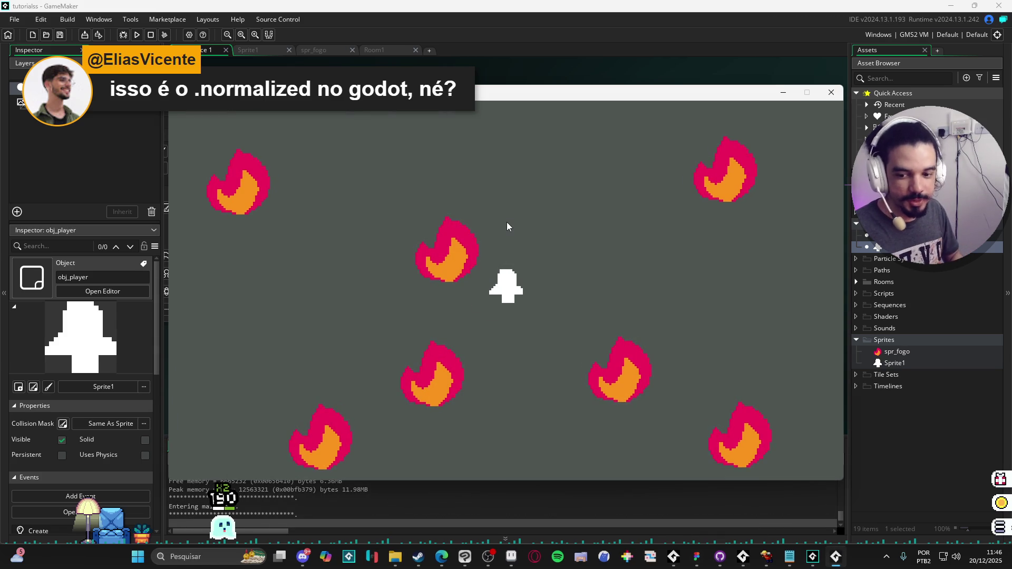
Run the game and test movement in every direction, including diagonals, with the arrow keys.
key(Down)
key(Right)
key(Up)
key(Right)
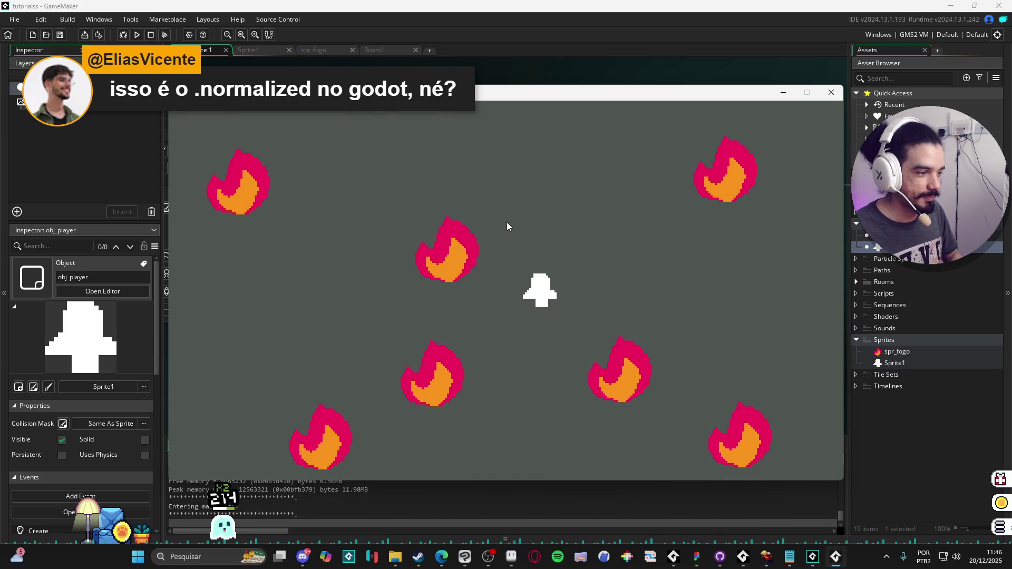
key(Right)
key(Down)
key(Left)
key(Down)
key(Left)
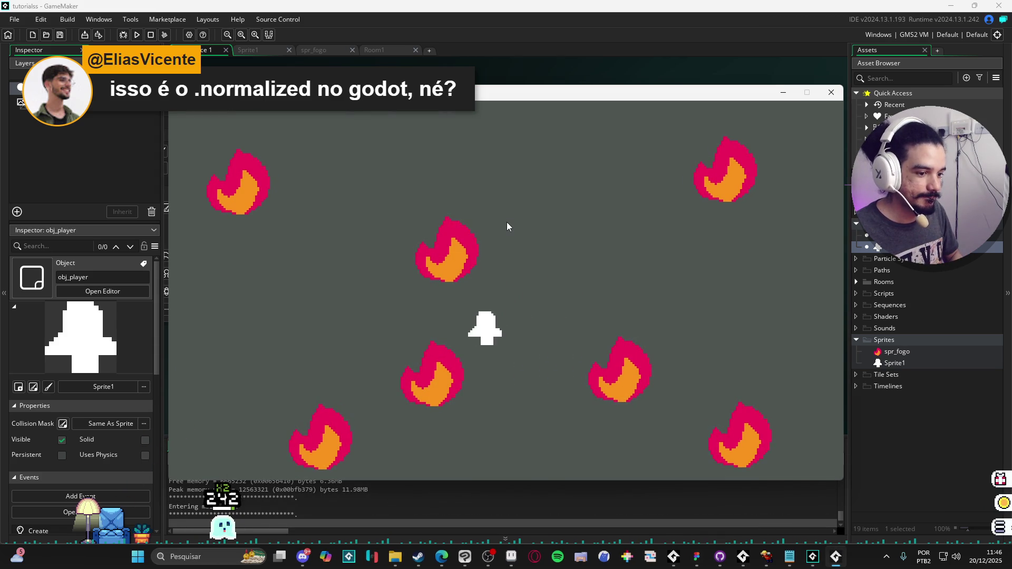
key(Up)
key(Right)
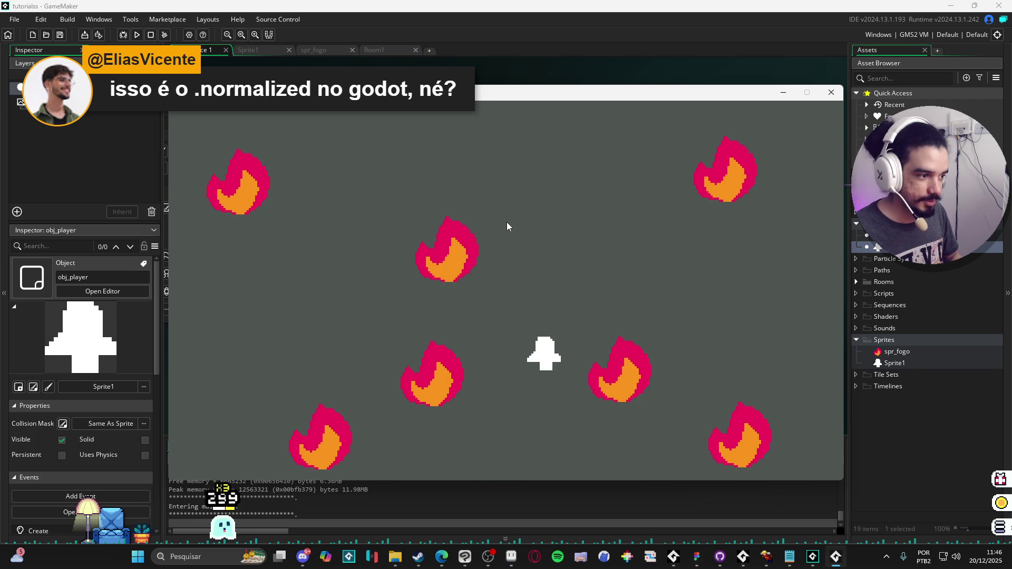
click(830, 93)
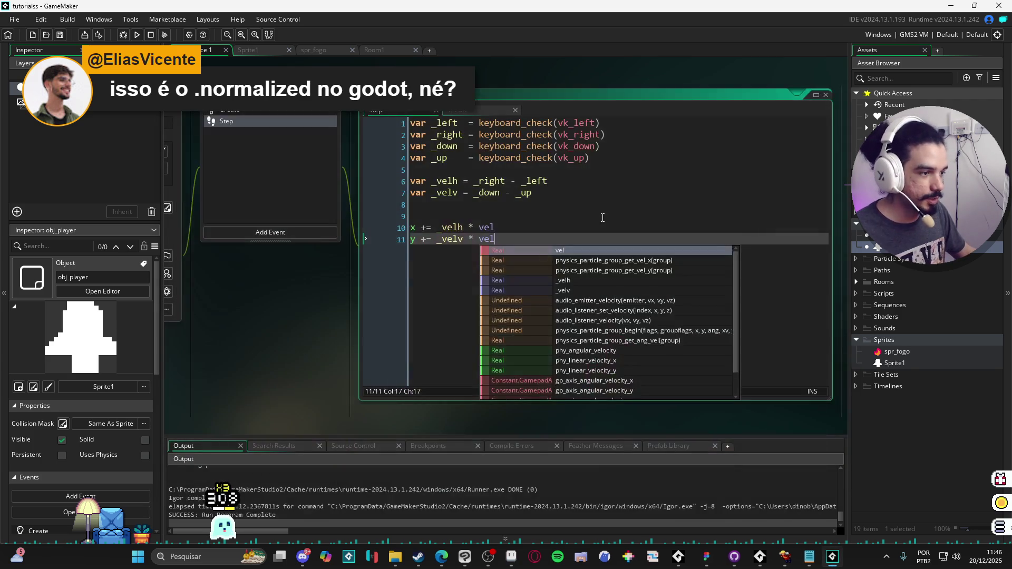
click(510, 181)
key(Left)
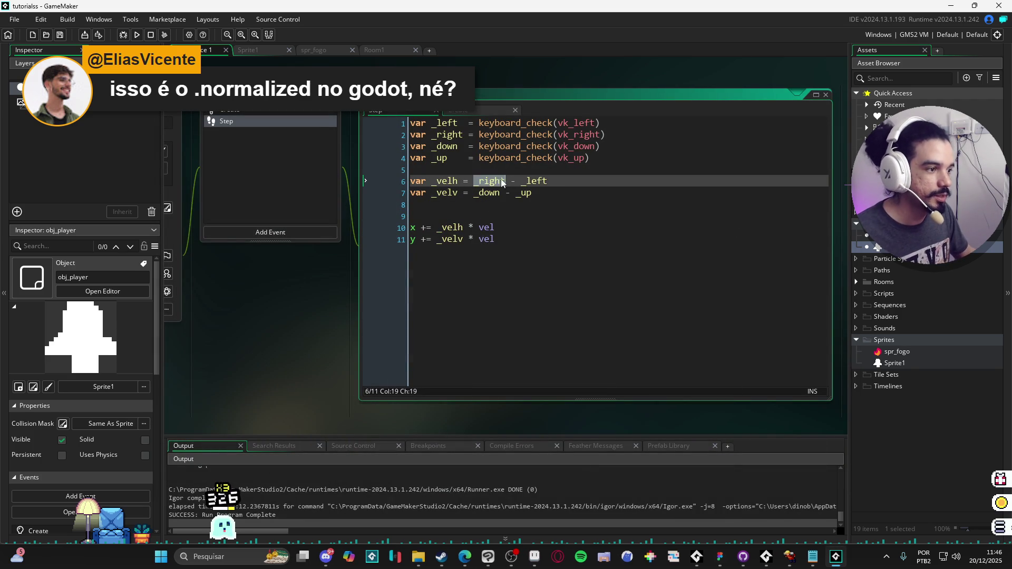
click(589, 181)
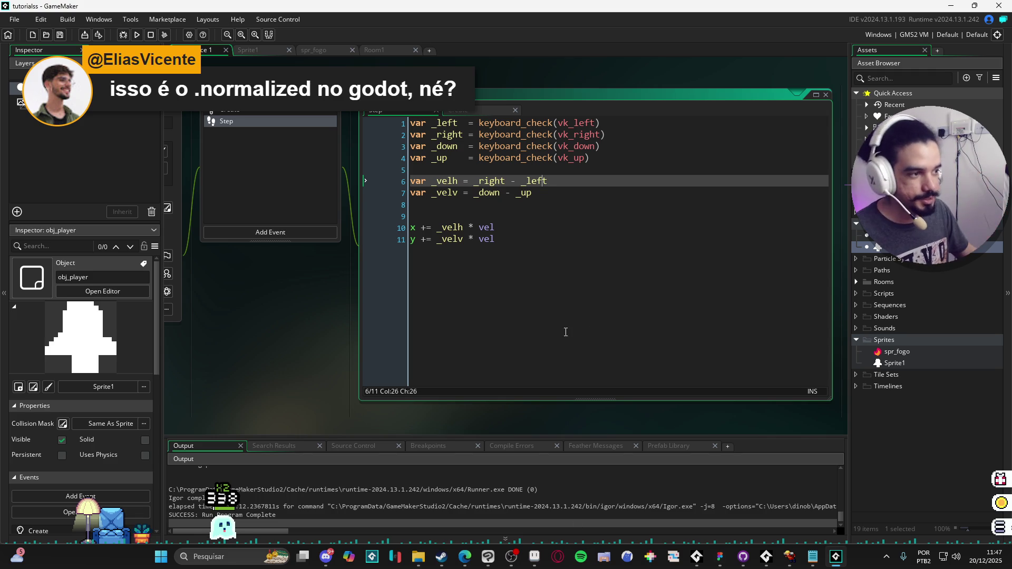
click(487, 183)
click(538, 181)
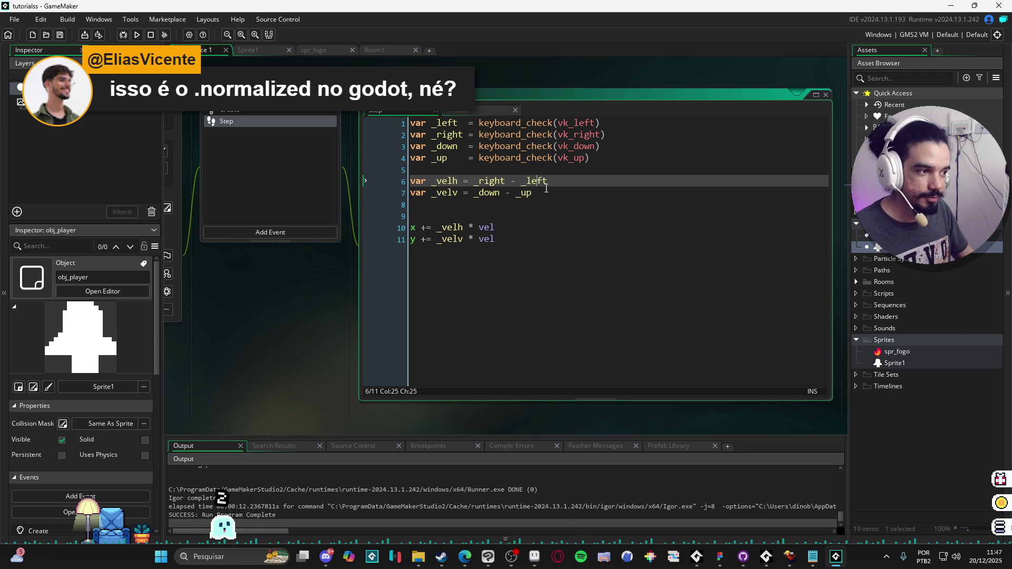
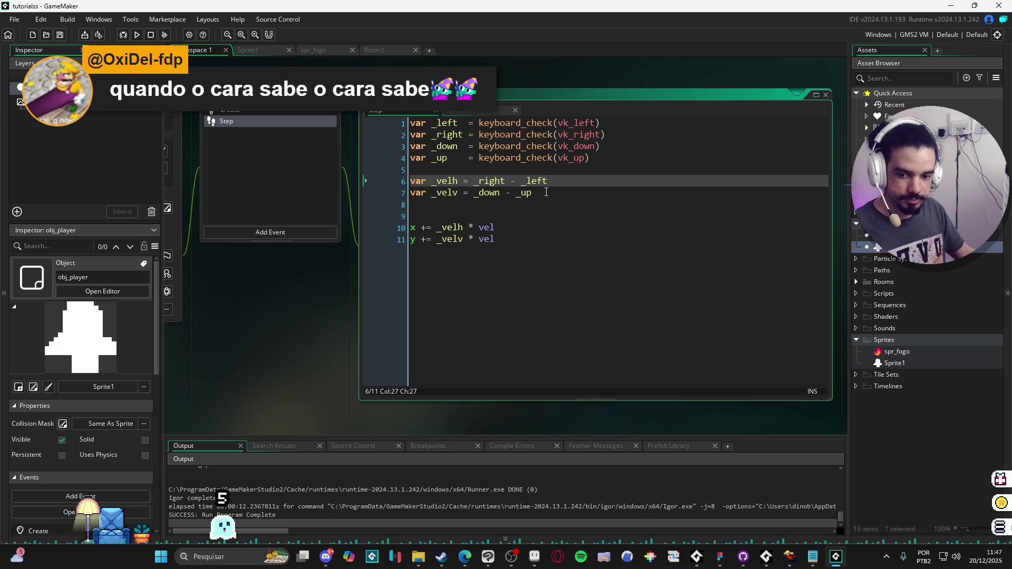
Add a new Step line 9 reading var _direction = point_direction(0,0 above the movement lines.
click(474, 193)
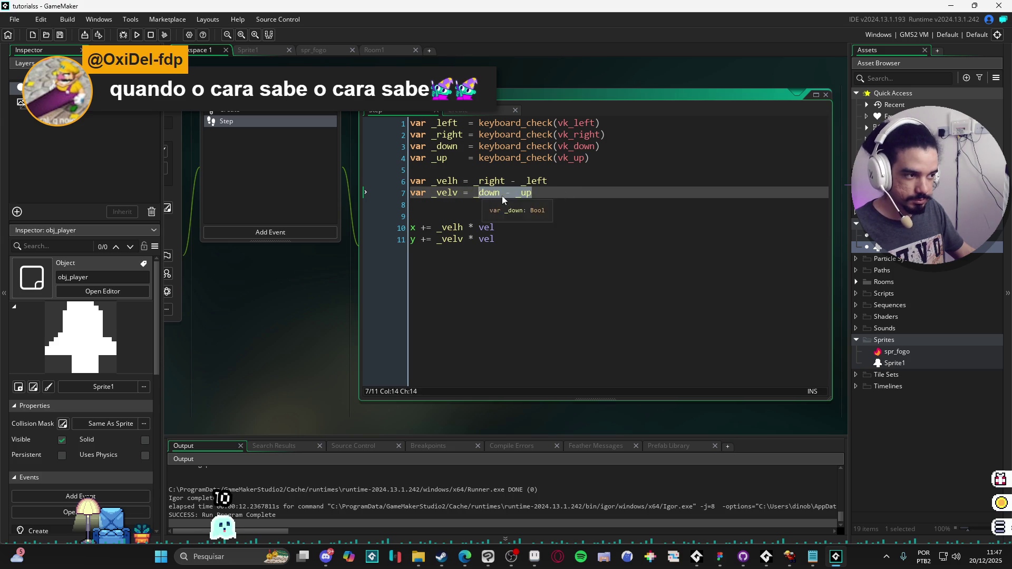
click(550, 193)
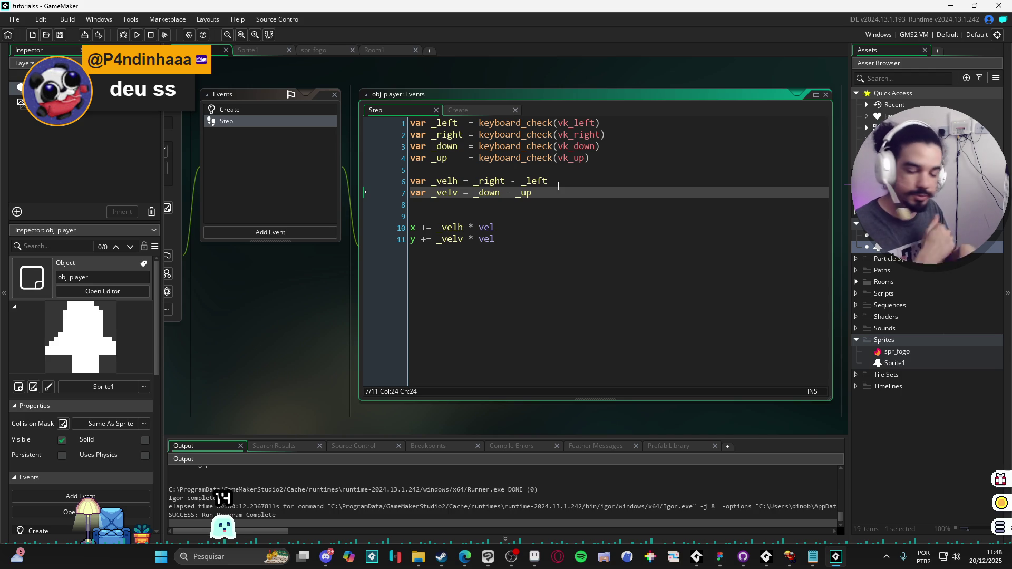
click(512, 221)
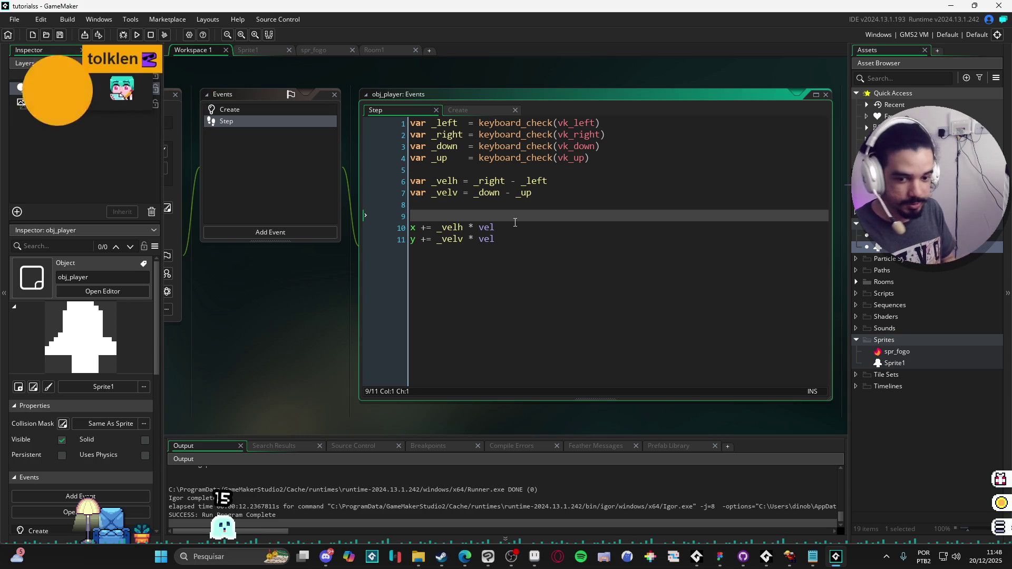
key(Return)
key(Return)
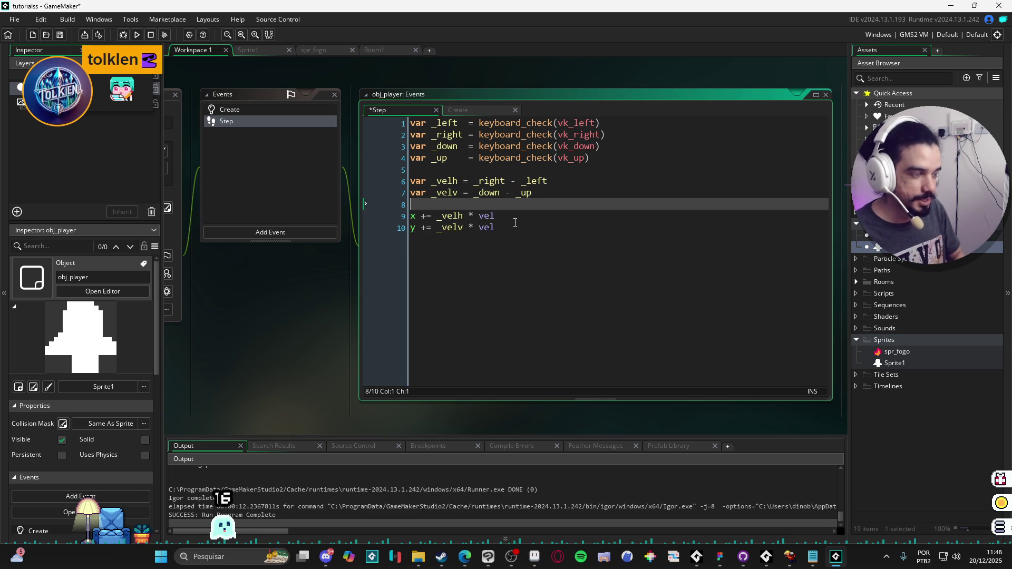
key(Up)
key(Up)
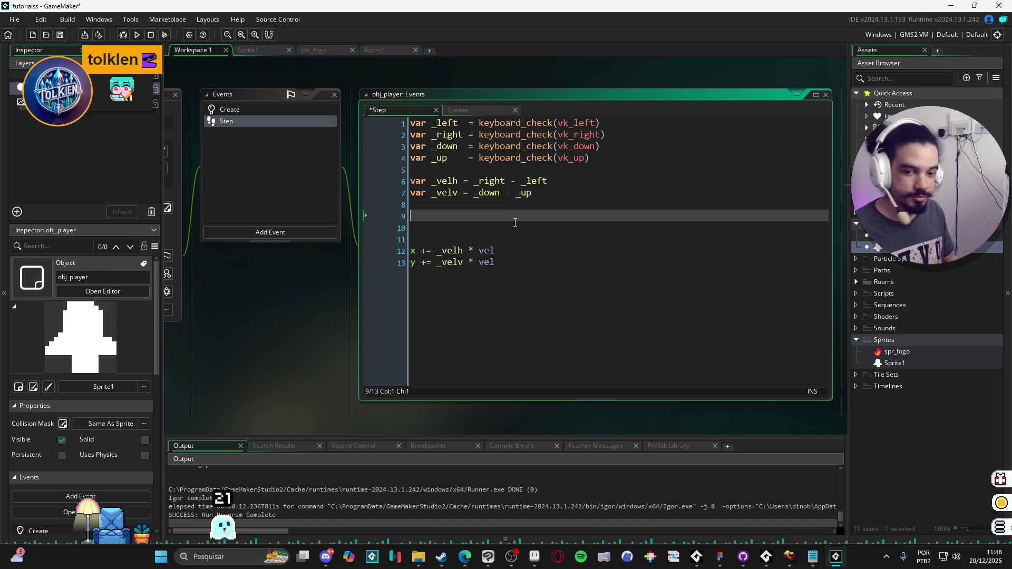
text(var _)
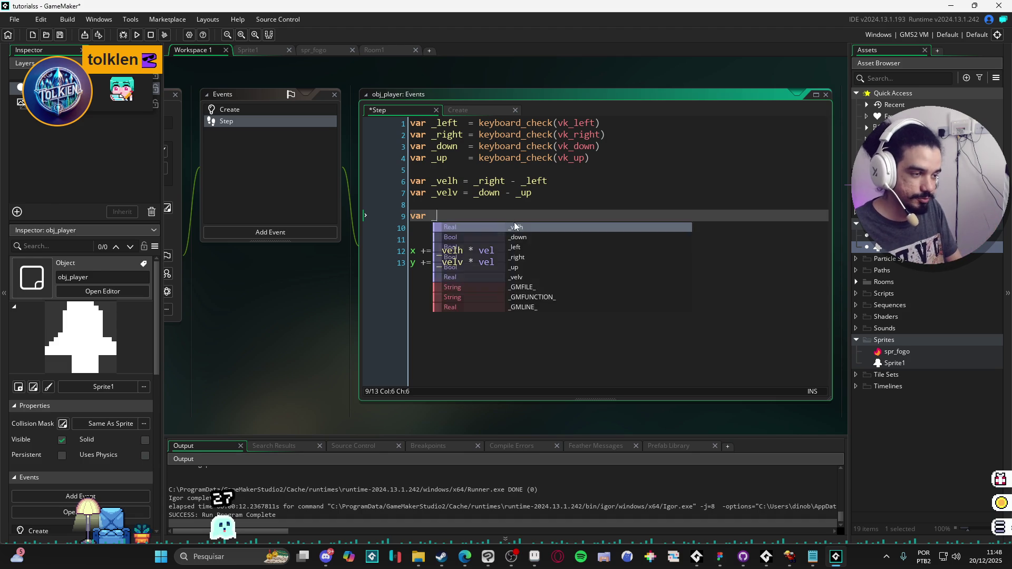
text(direction )
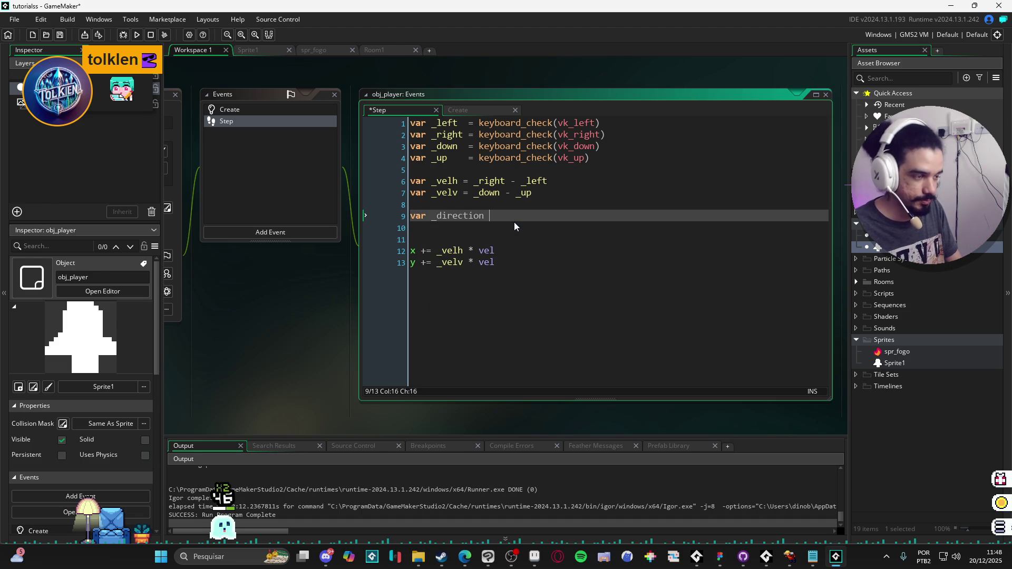
text(= point_di)
key(Return)
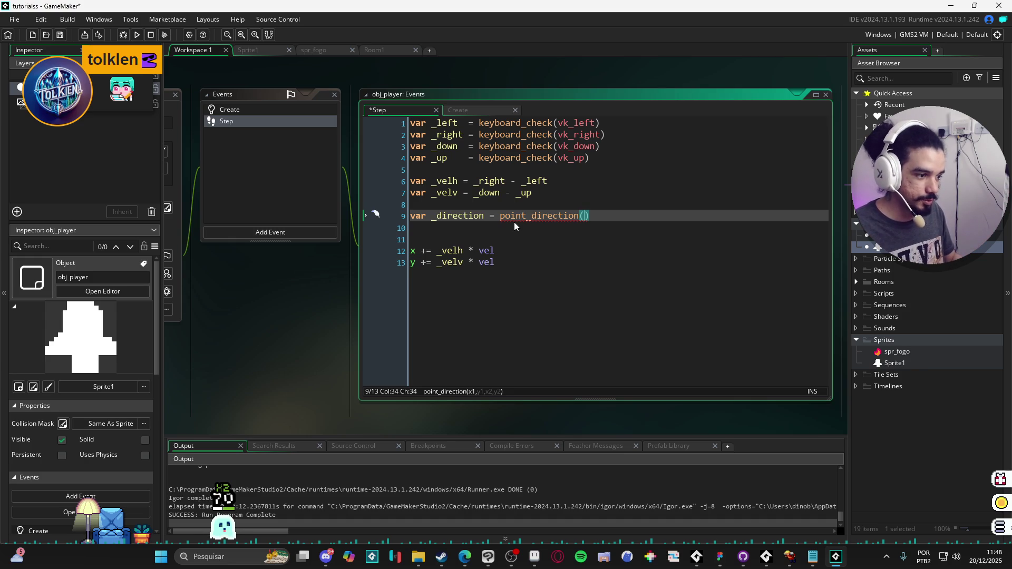
text(0,)
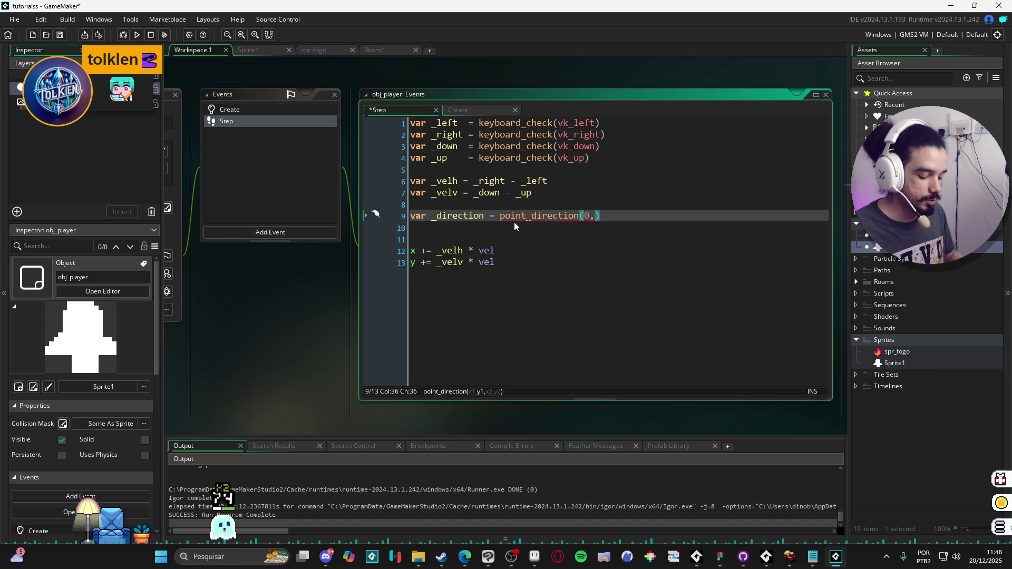
text(0)
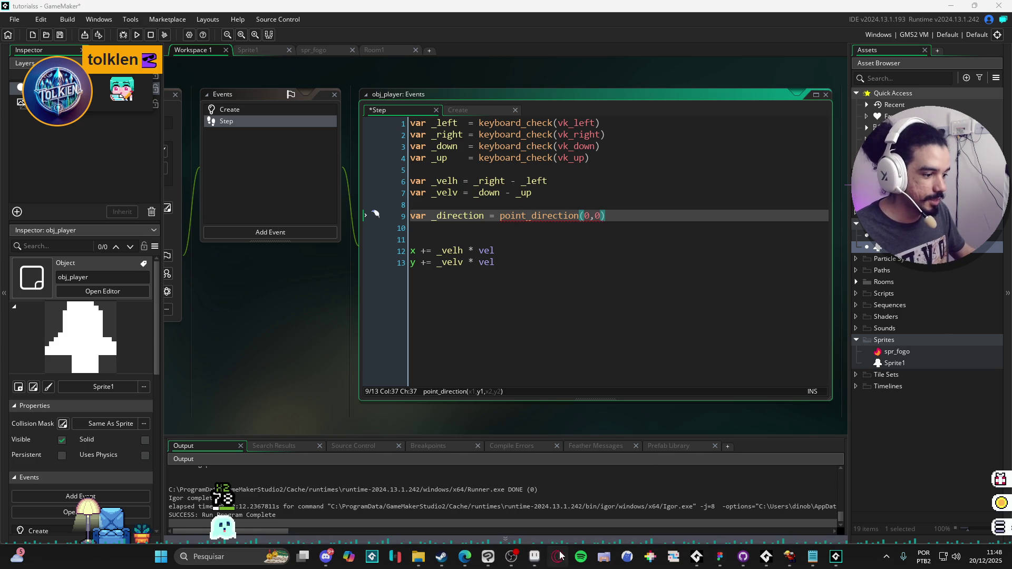
In Aseprite, undo the red angle sketches and delete Layer 1.
click(534, 558)
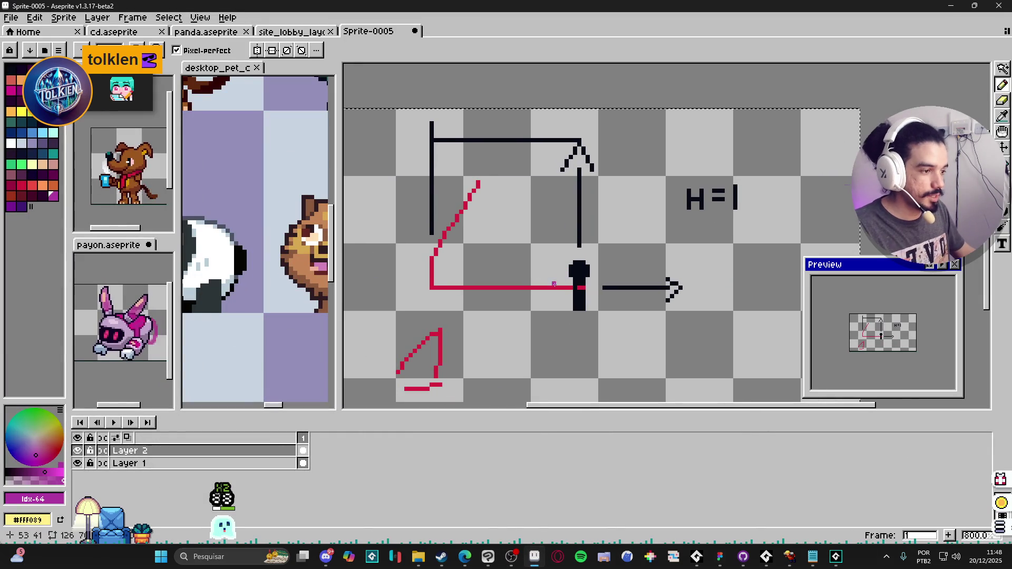
key(ctrl+z)
click(293, 464)
key(Delete)
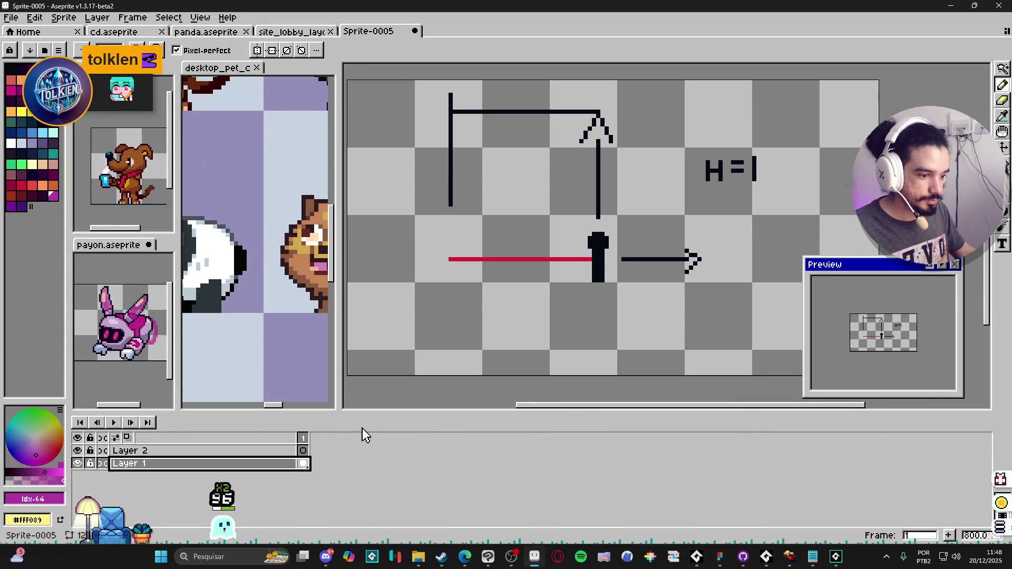
Draw a black cross through the canvas centre.
click(9, 68)
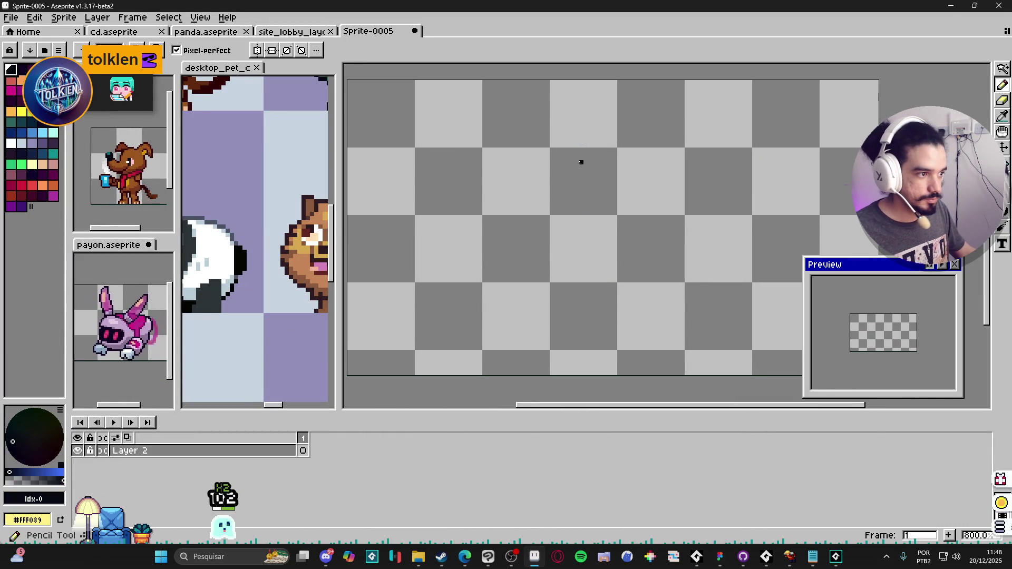
mouse_move(578, 161)
mouse_down()
mouse_move(597, 392)
mouse_move(577, 355)
mouse_up()
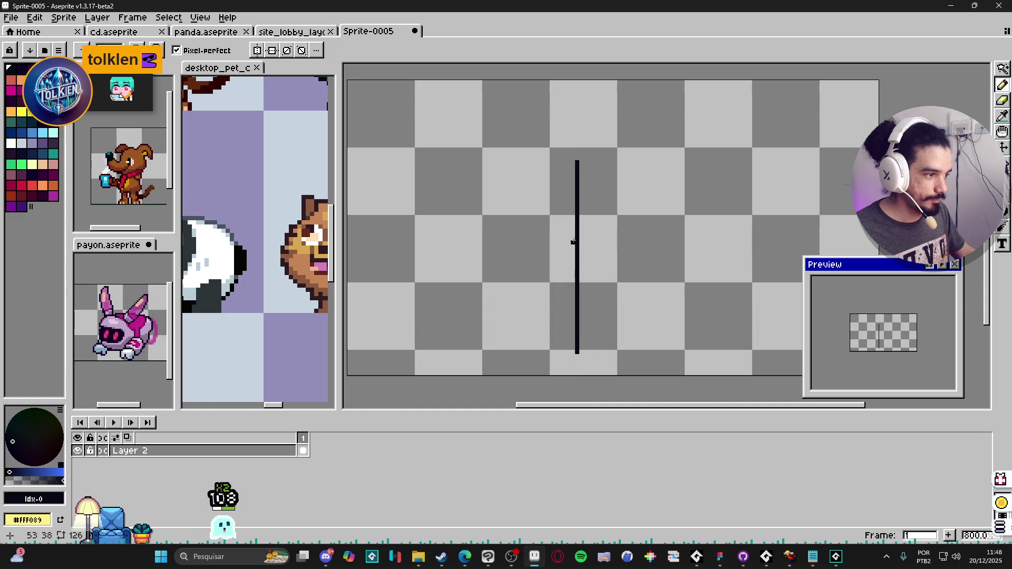
drag(576, 255, 458, 254)
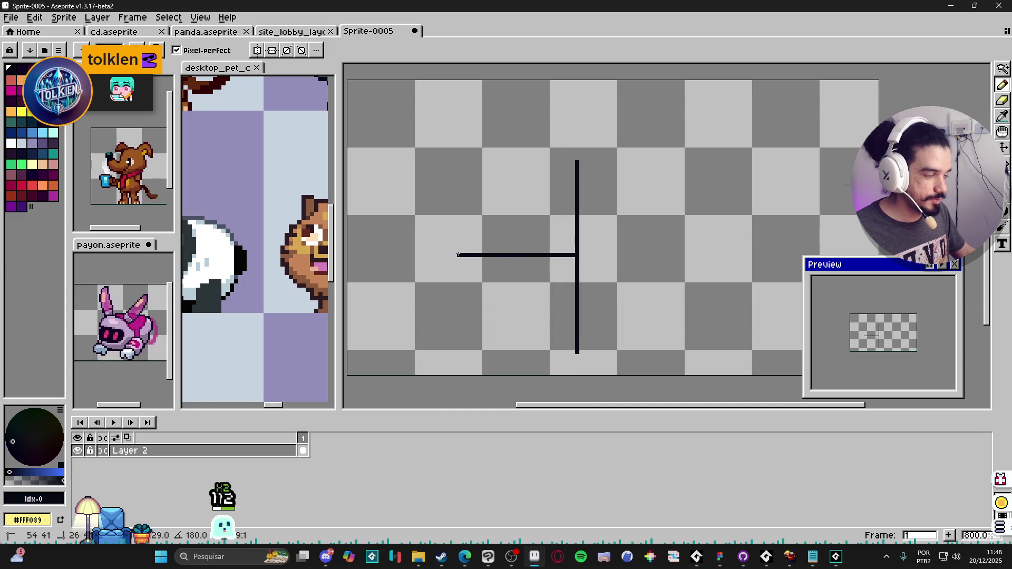
drag(578, 255, 706, 255)
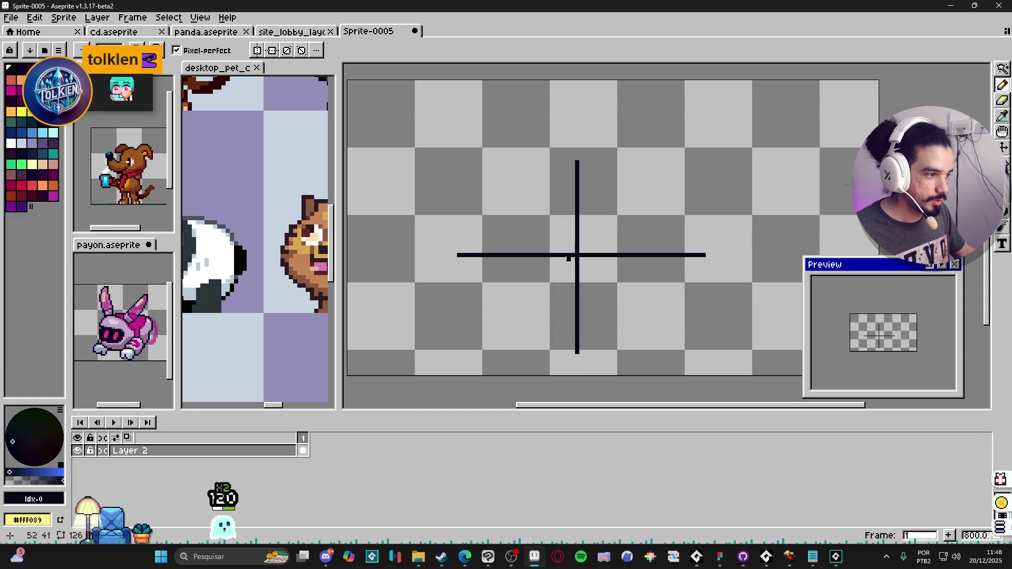
Add two small squares just below-left of the cross centre and fill them red.
click(566, 267)
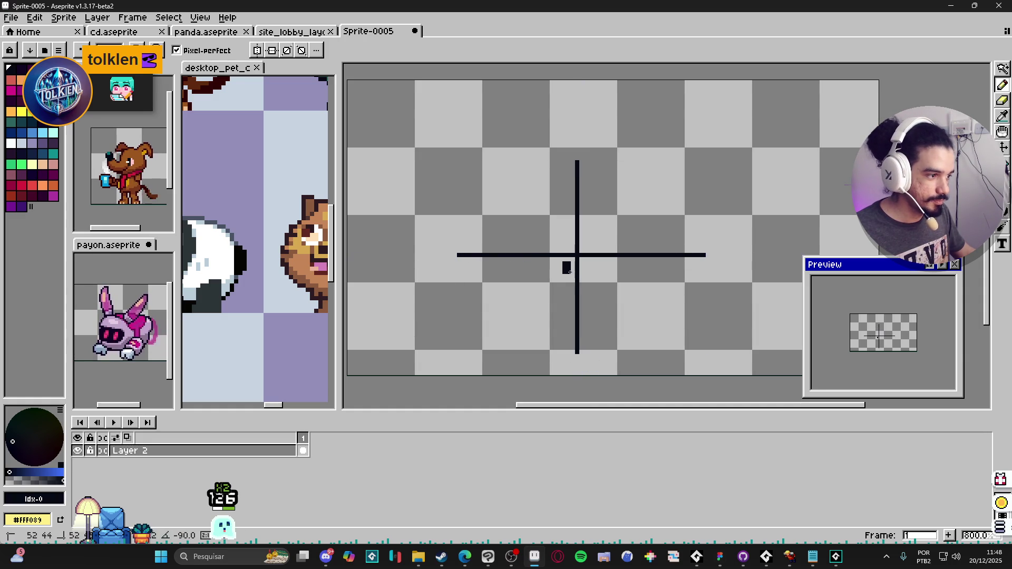
click(554, 267)
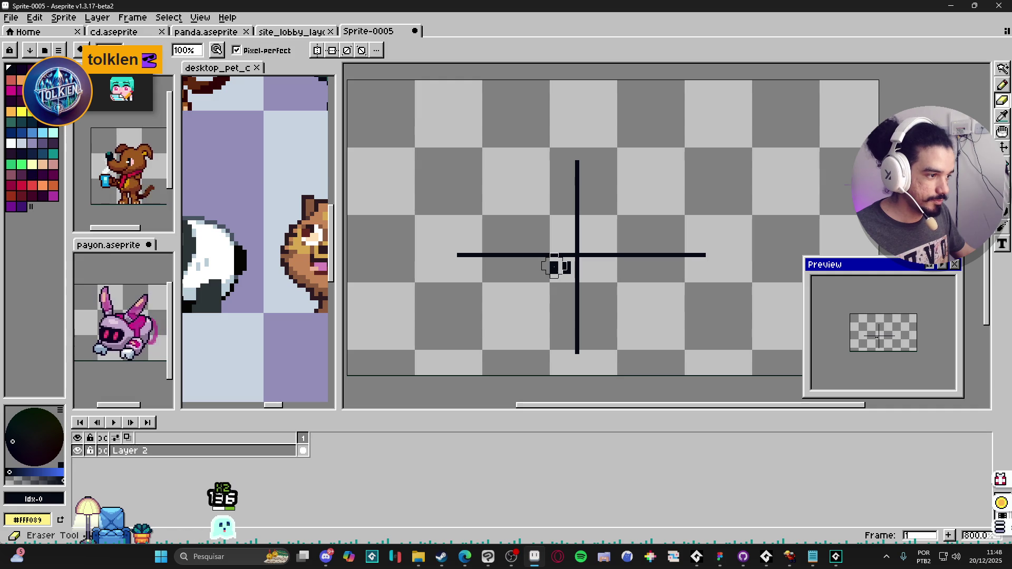
click(21, 185)
key(g)
click(553, 270)
click(566, 269)
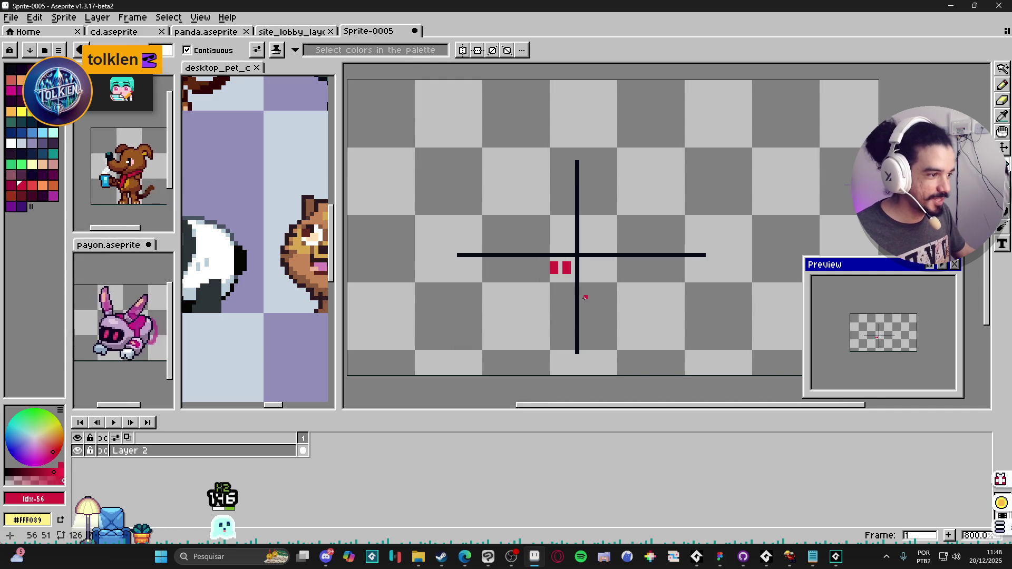
key(b)
scroll(533, 237, right, 1)
scroll(564, 277, right, 1)
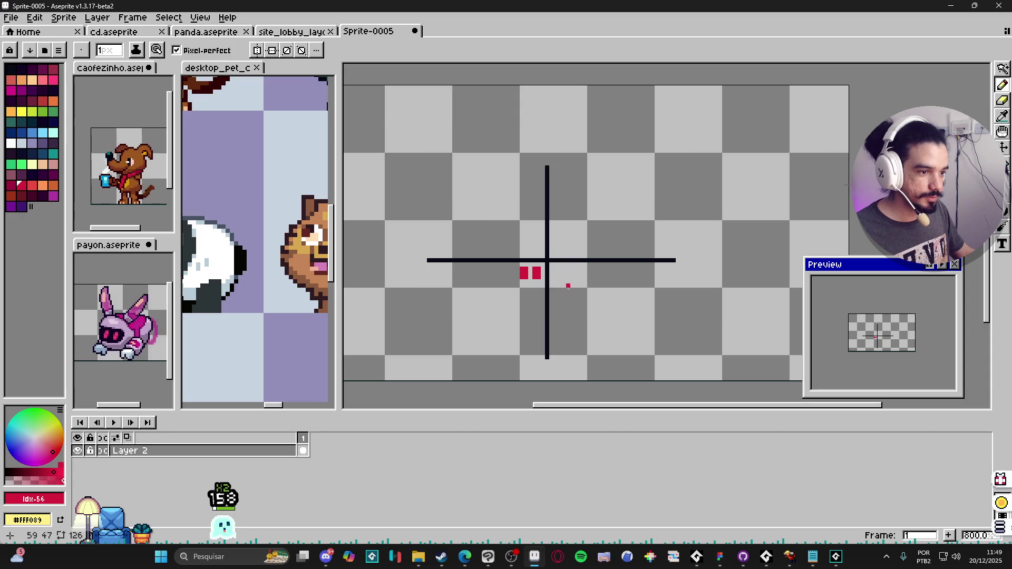
Back in GameMaker, complete line 9 as point_direction(0,0,_velh, _velv).
key(alt+Tab)
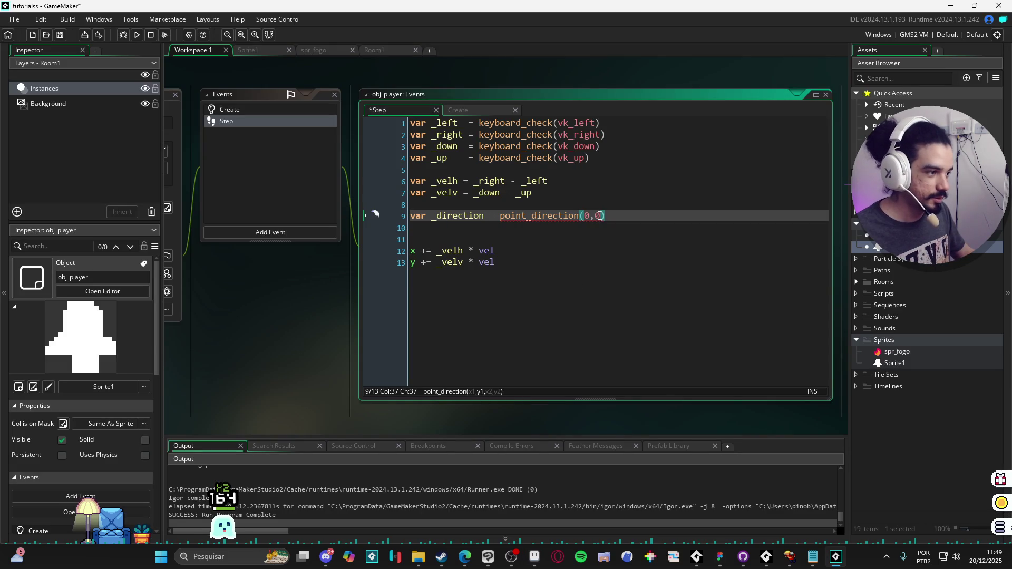
text(,)
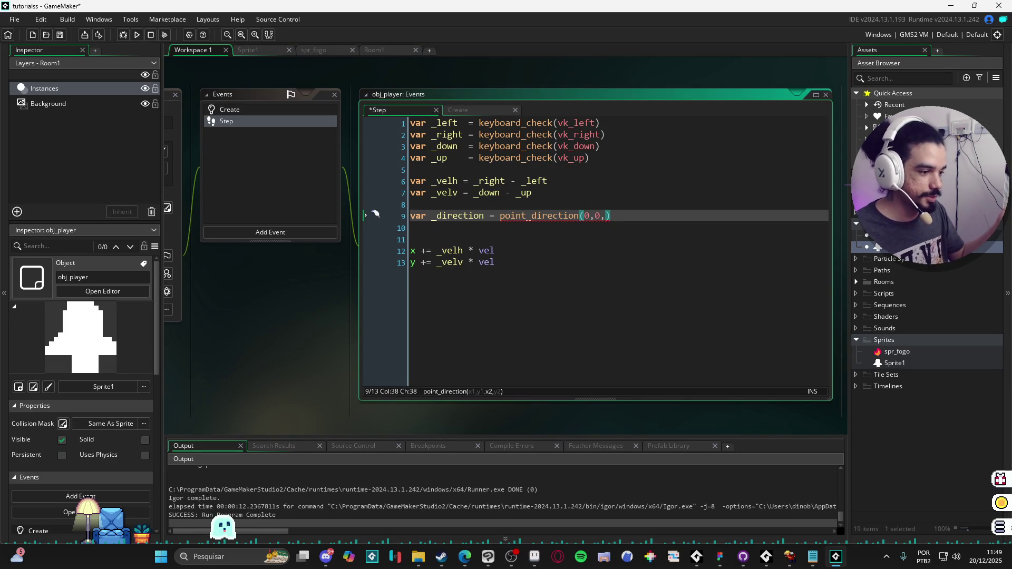
text( vel)
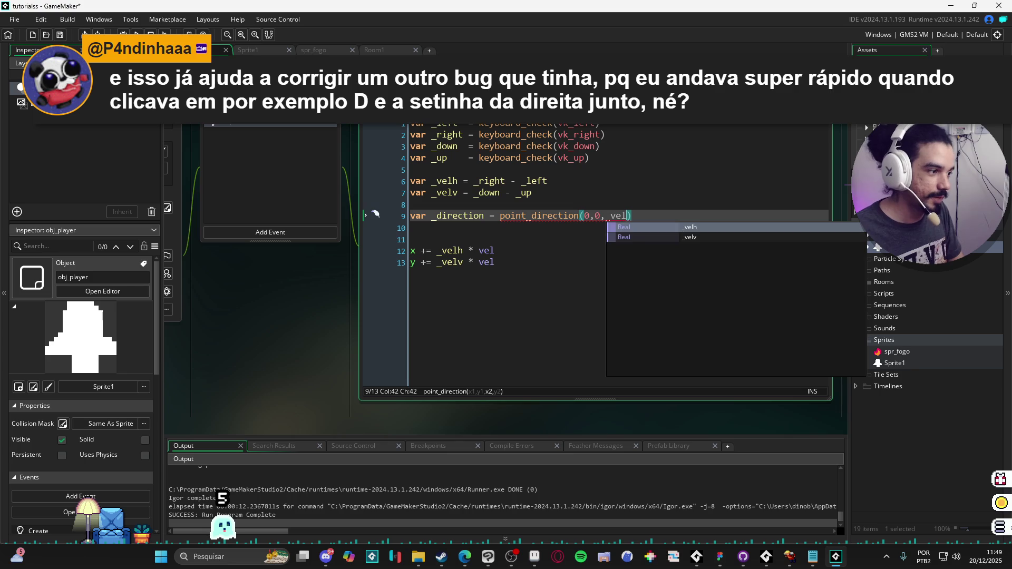
text(h)
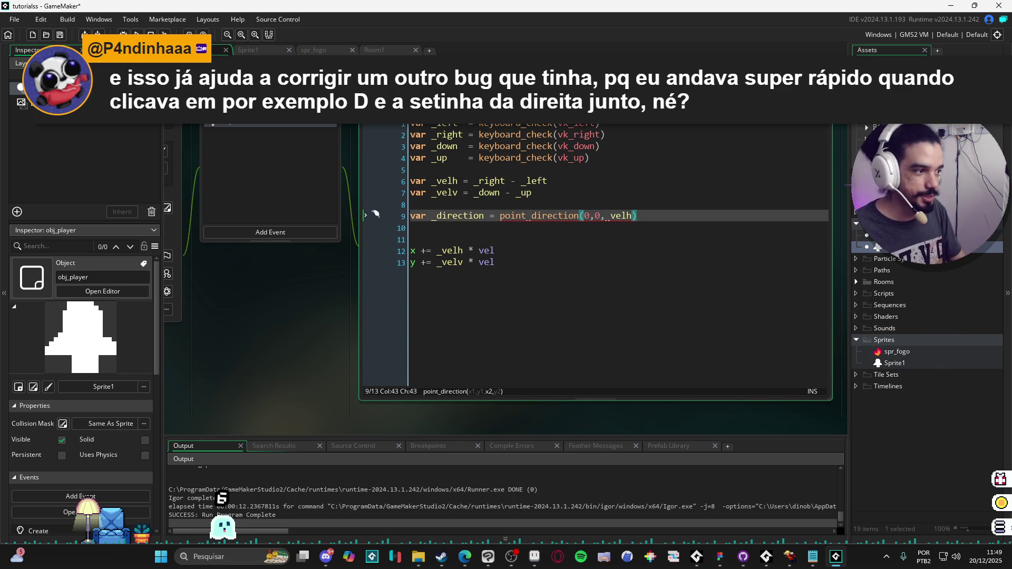
text(, _velv)
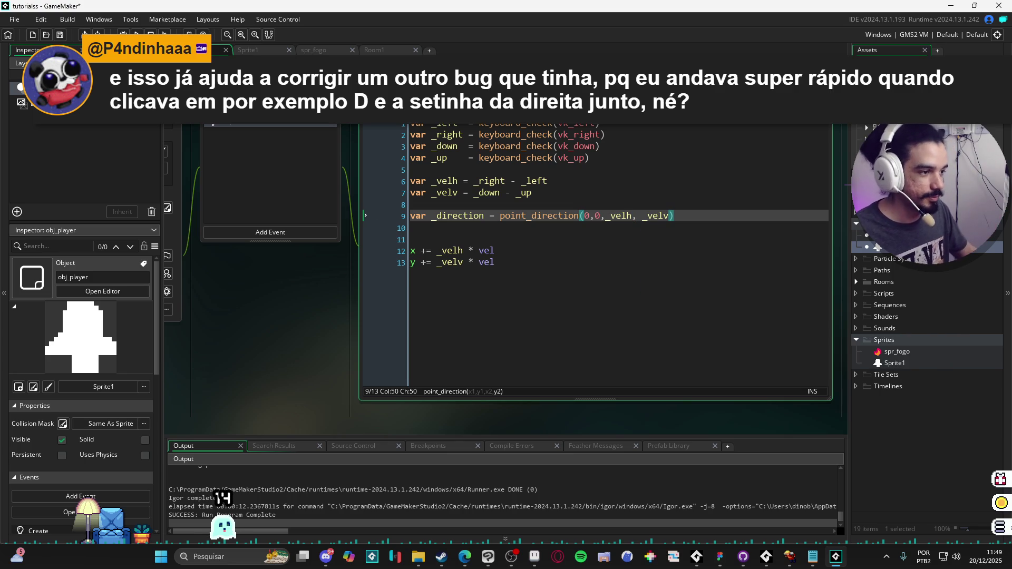
In Aseprite, add a short red line up from the cross centre, then minimize the window.
key(alt+Tab)
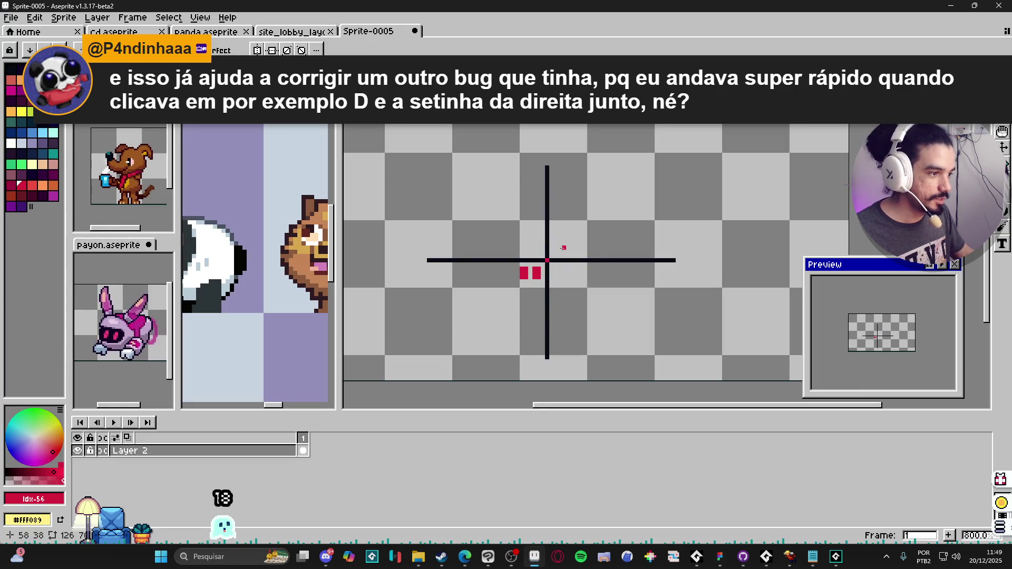
drag(547, 260, 586, 260)
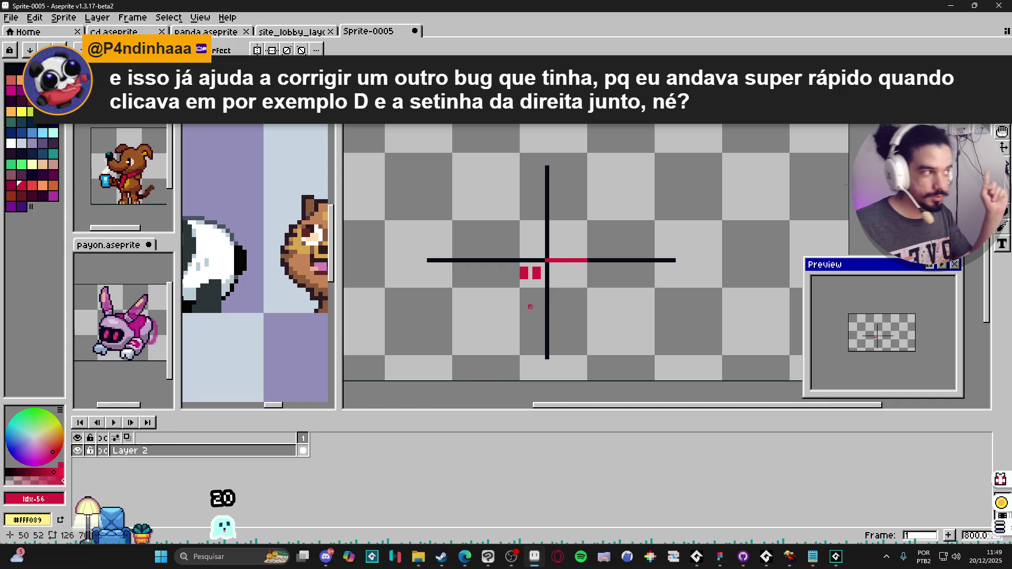
key(ctrl+z)
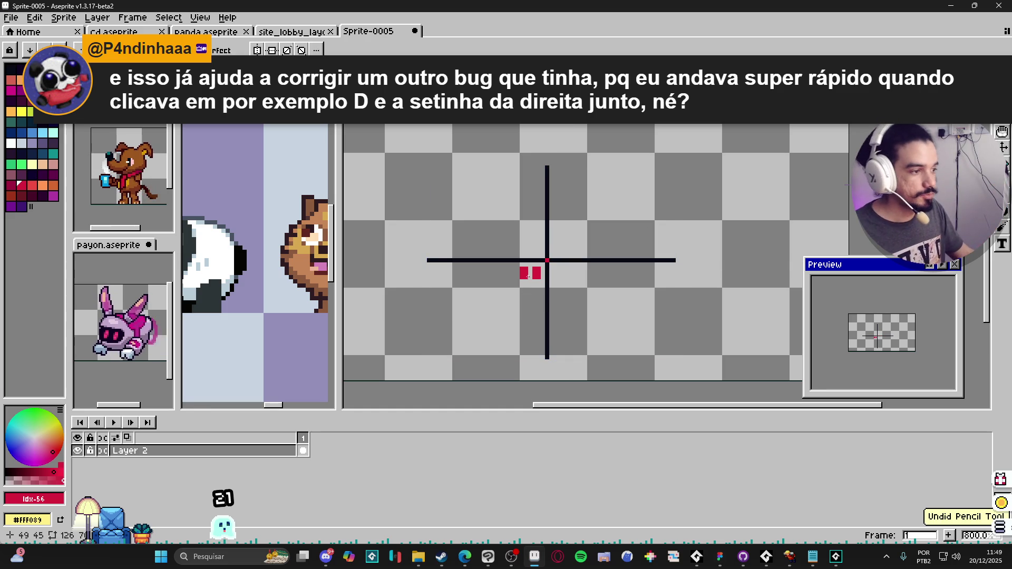
shift+click(547, 231)
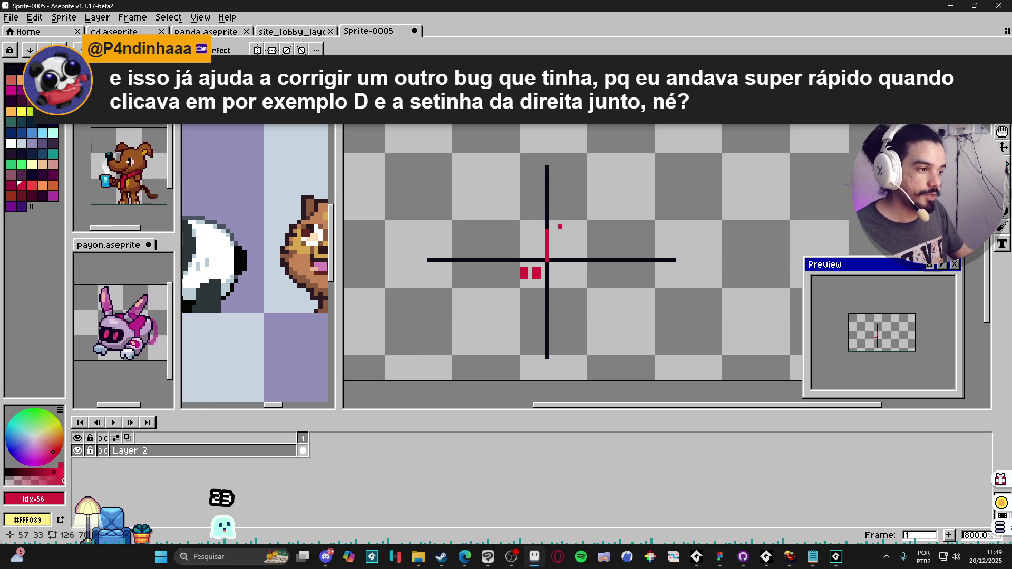
shift+click(547, 221)
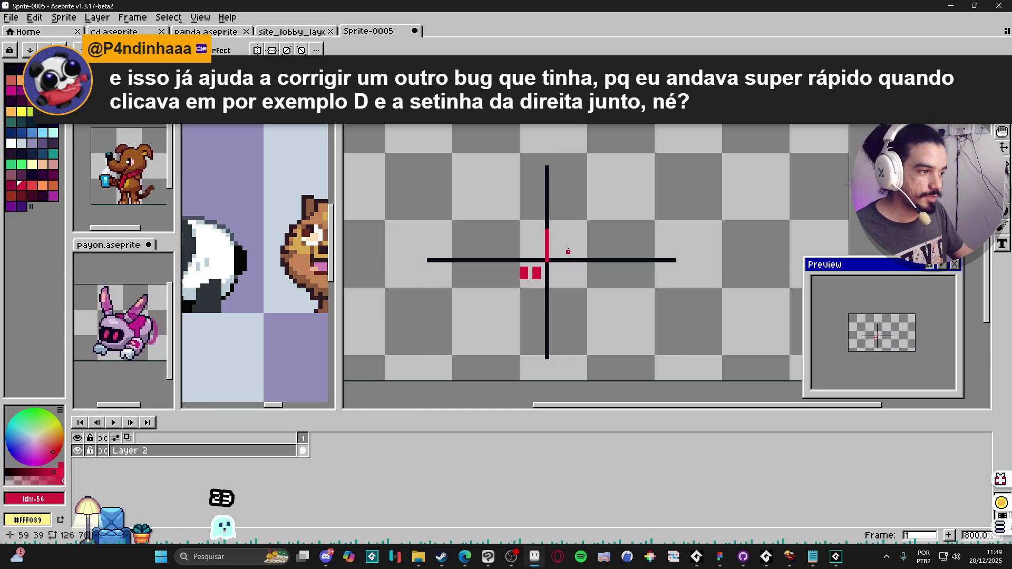
click(952, 5)
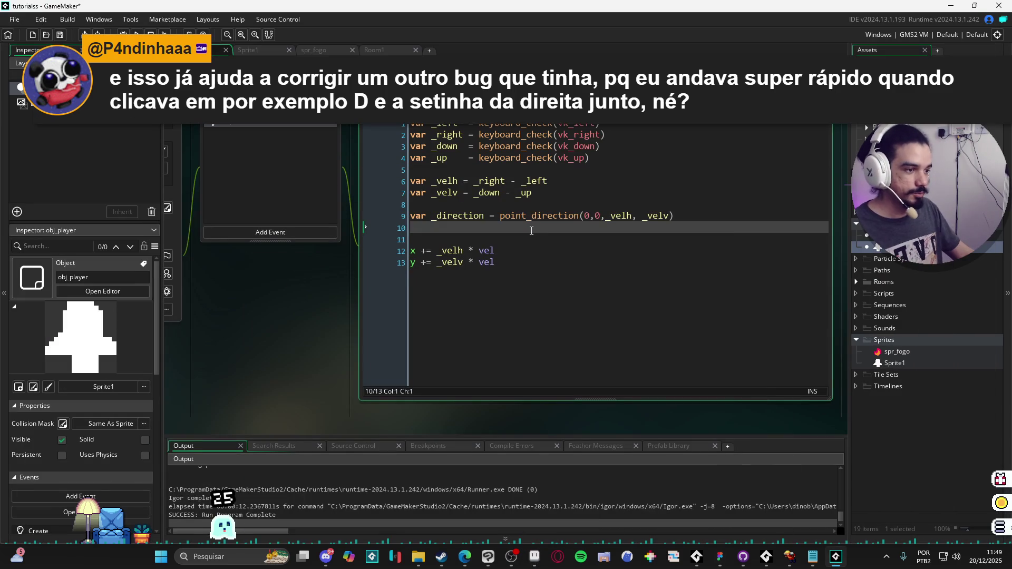
Declare dir = 0 in obj_player's Create event.
key(Return)
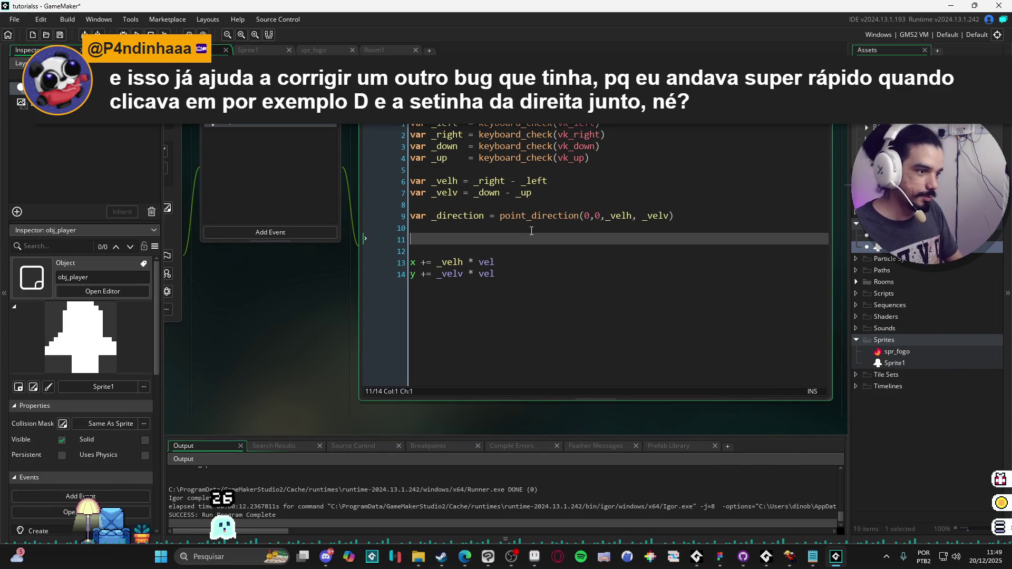
click(237, 119)
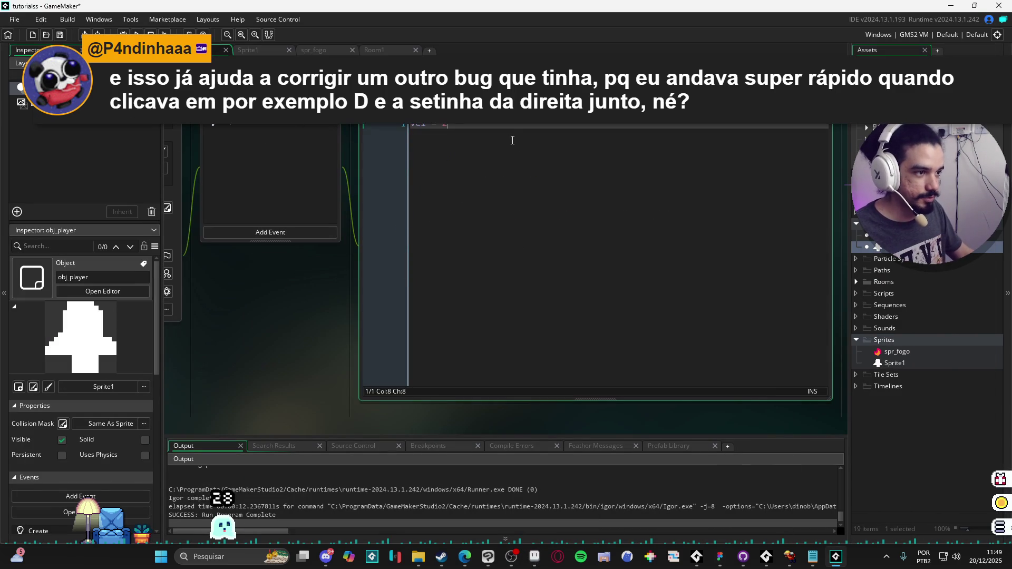
key(Return)
key(Return)
text(direction)
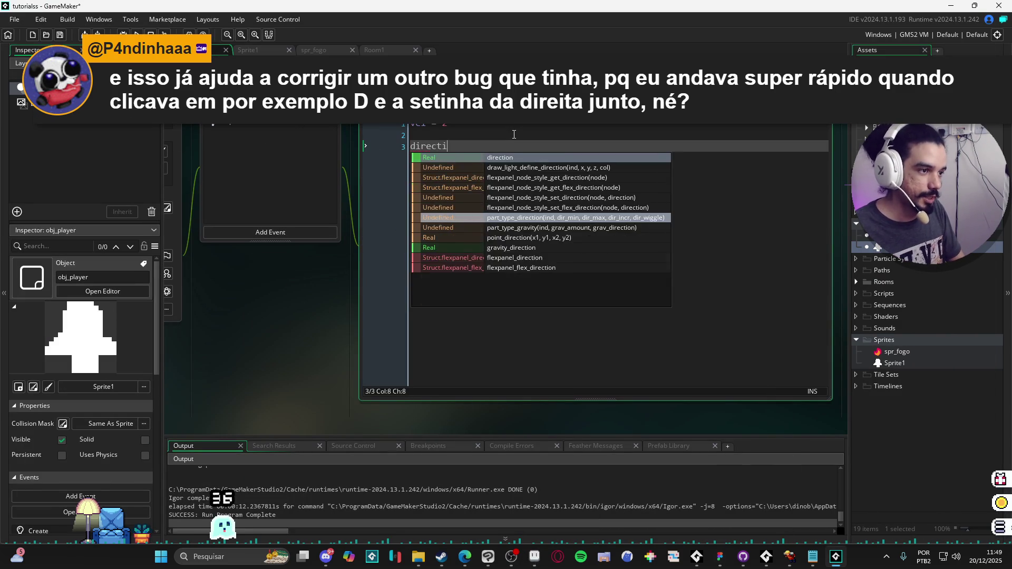
key(Escape)
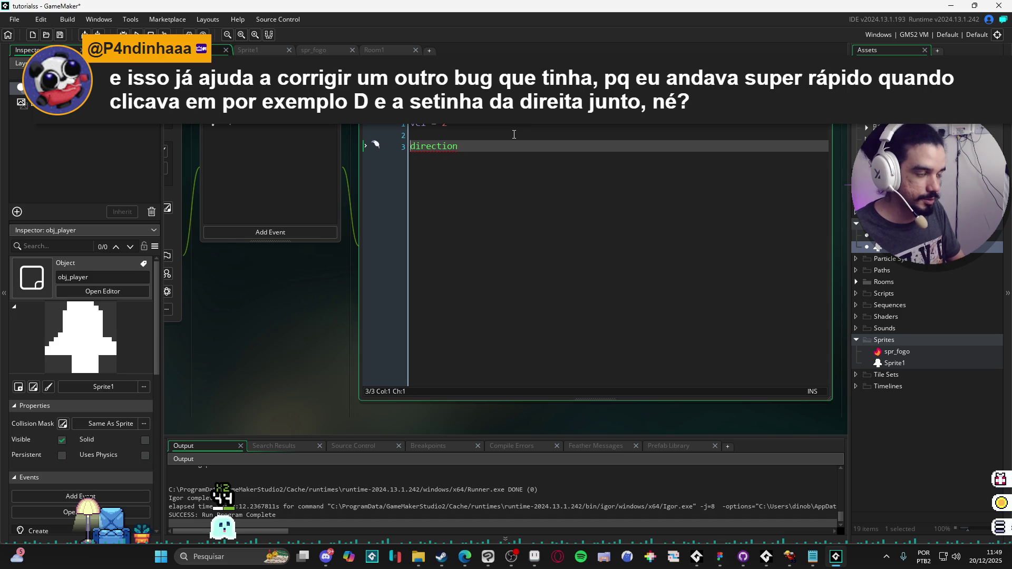
key(shift+End)
text(dir = )
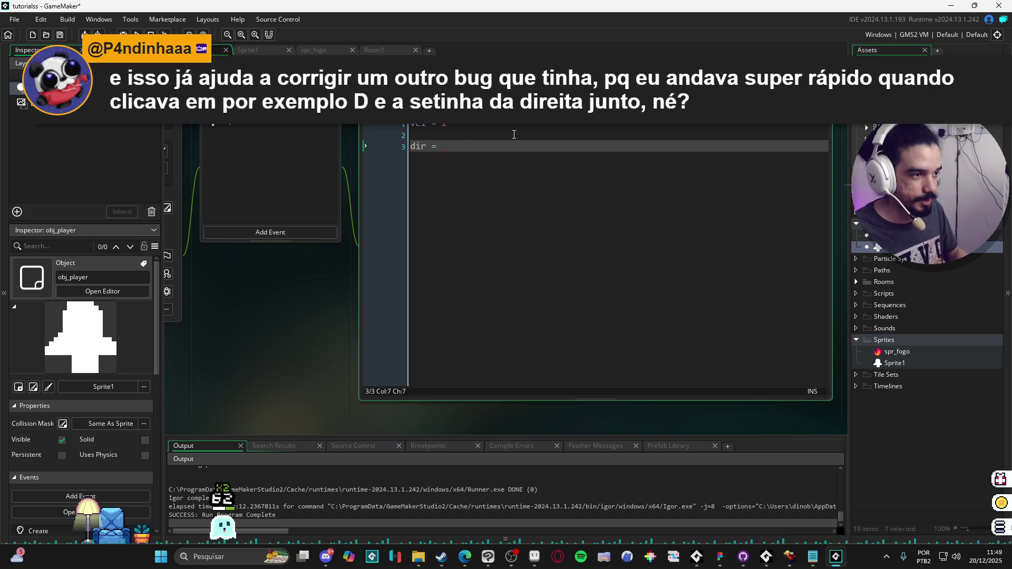
text(0)
In the Step event, assign point_direction's result to dir instead of var _direction and remove blank lines.
click(253, 136)
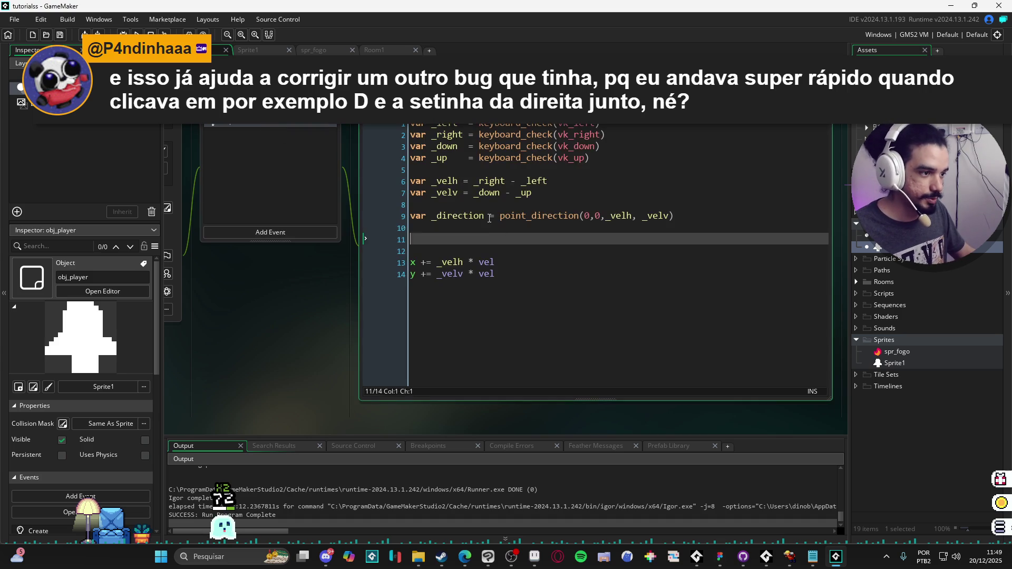
double_click(458, 216)
text(dir)
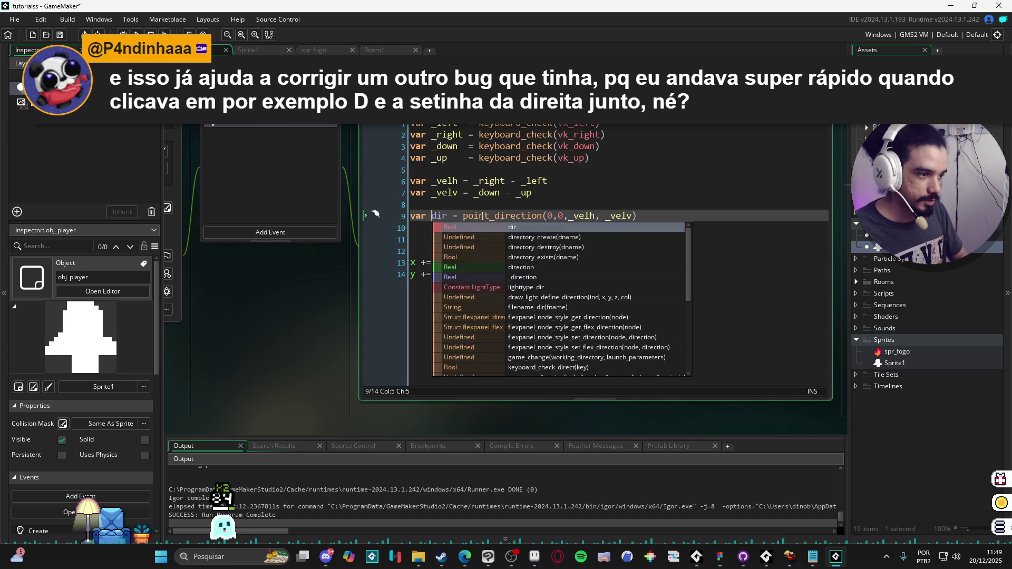
key(Home)
key(Delete)
key(Delete)
key(Delete)
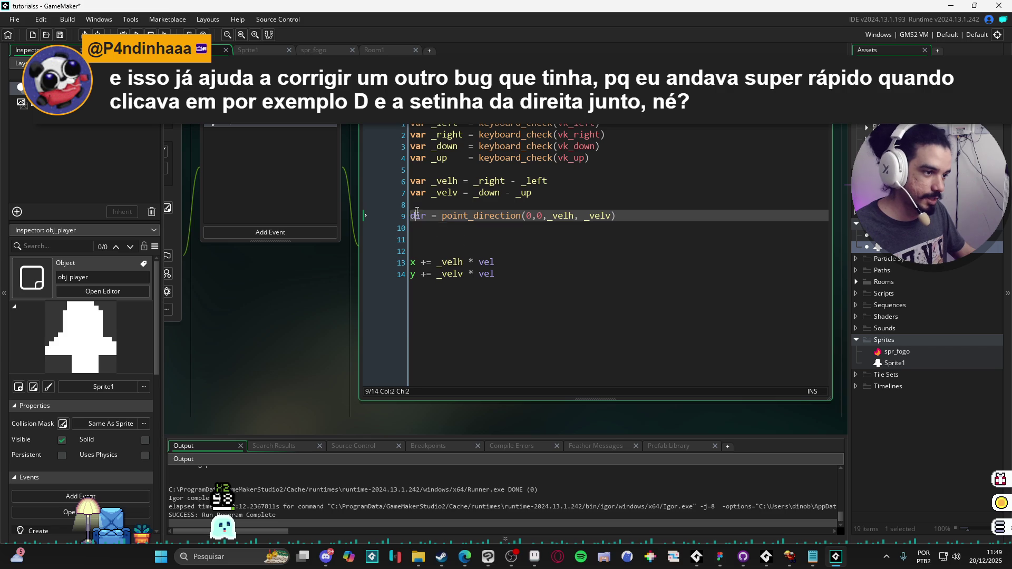
key(Down)
key(Down)
key(Down)
key(BackSpace)
key(BackSpace)
key(ctrl+End)
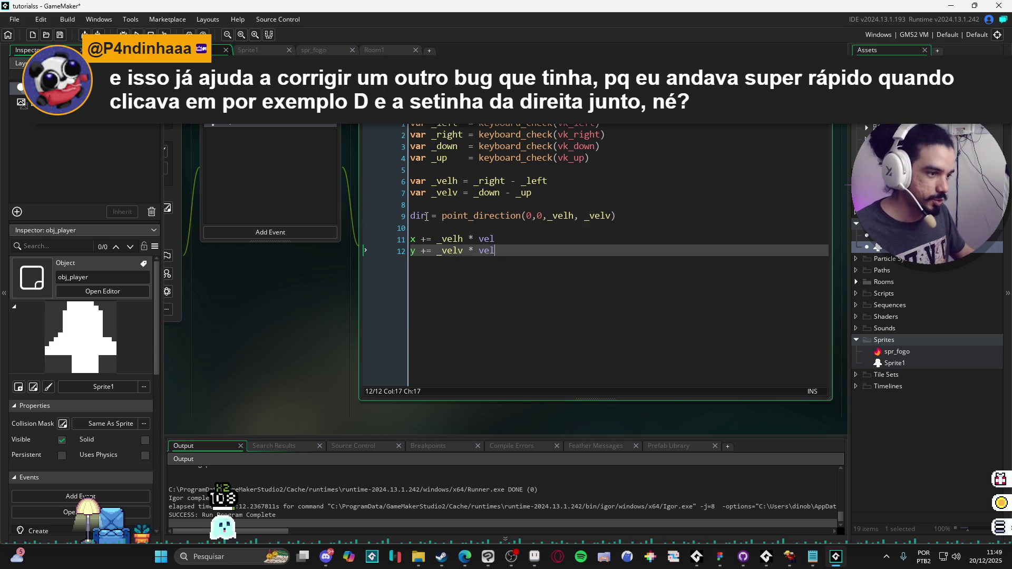
double_click(425, 217)
click(269, 232)
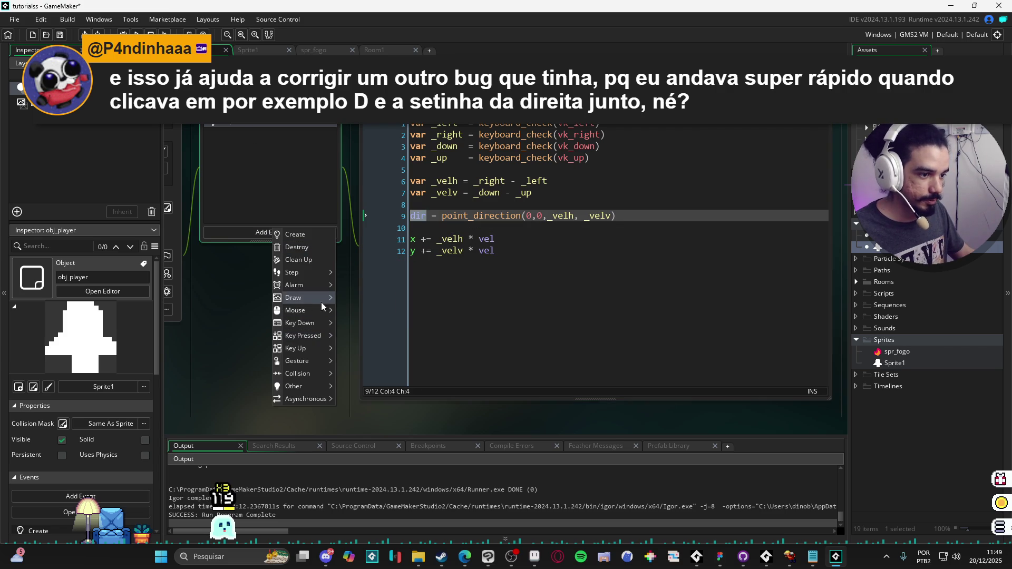
Add a Draw GUI event with draw_text(10,10, dir), save, and run the game with F5.
mouse_move(321, 303)
click(351, 308)
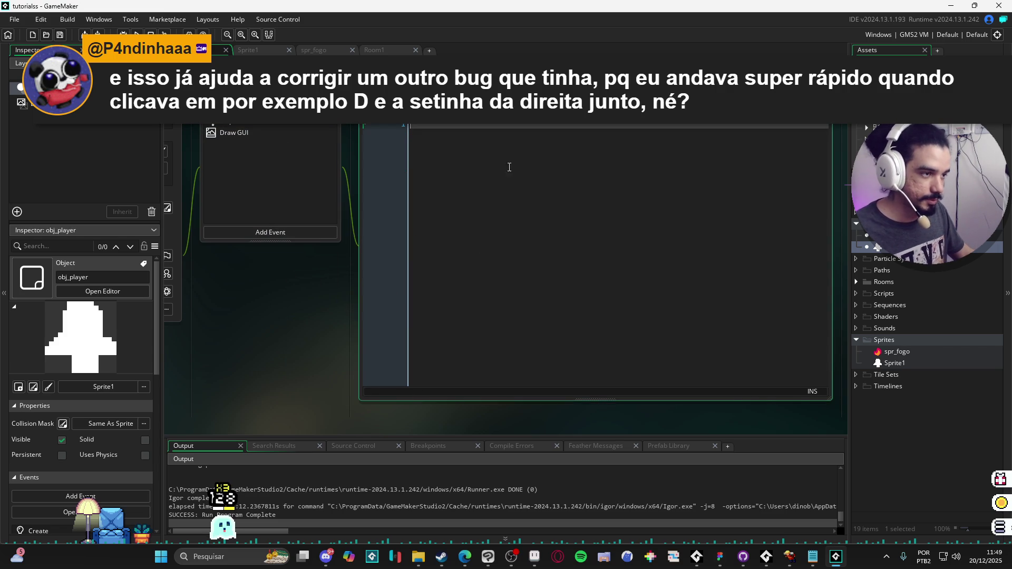
text(draw_te)
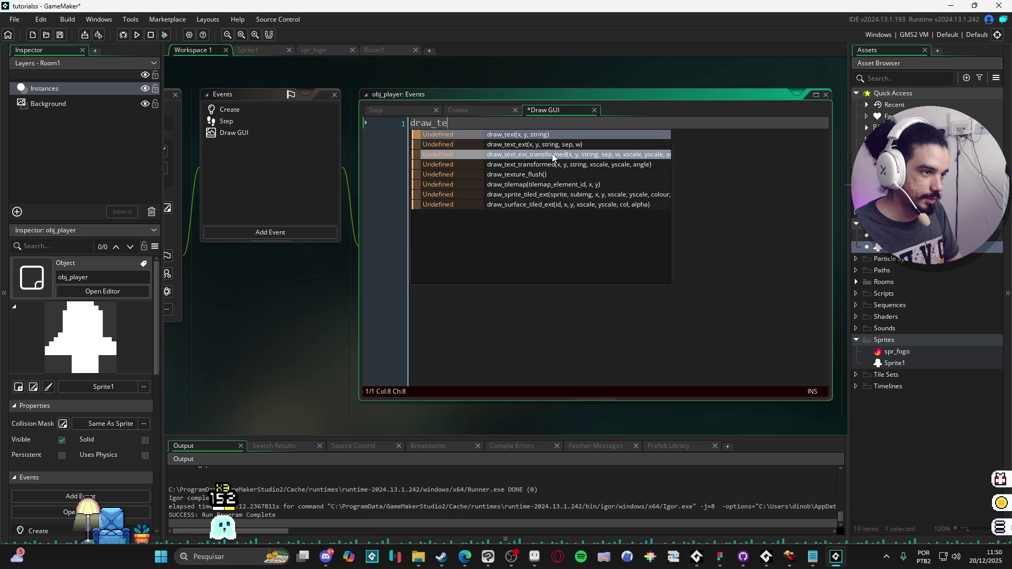
key(Return)
text(1)
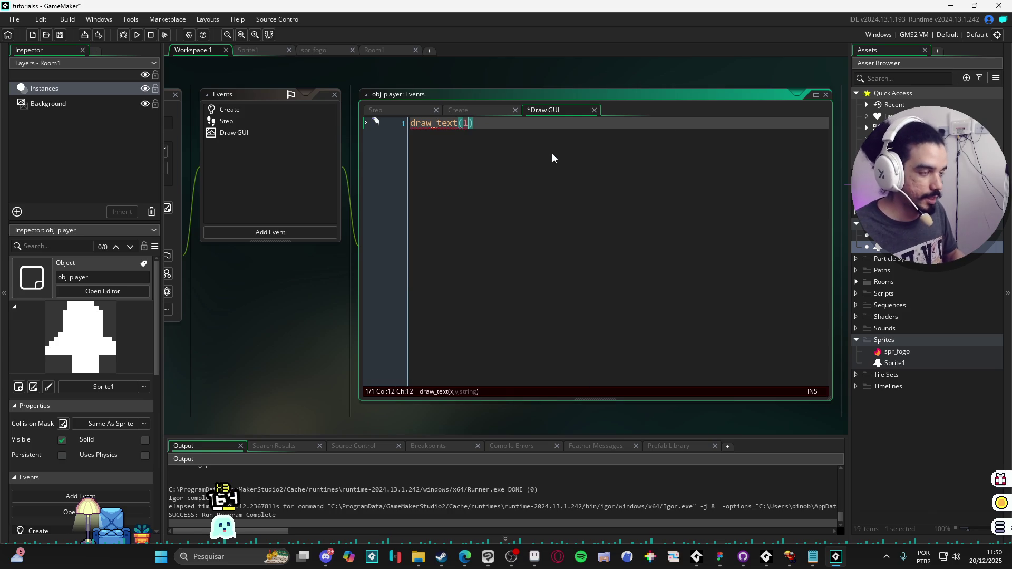
text(0,10, dir)
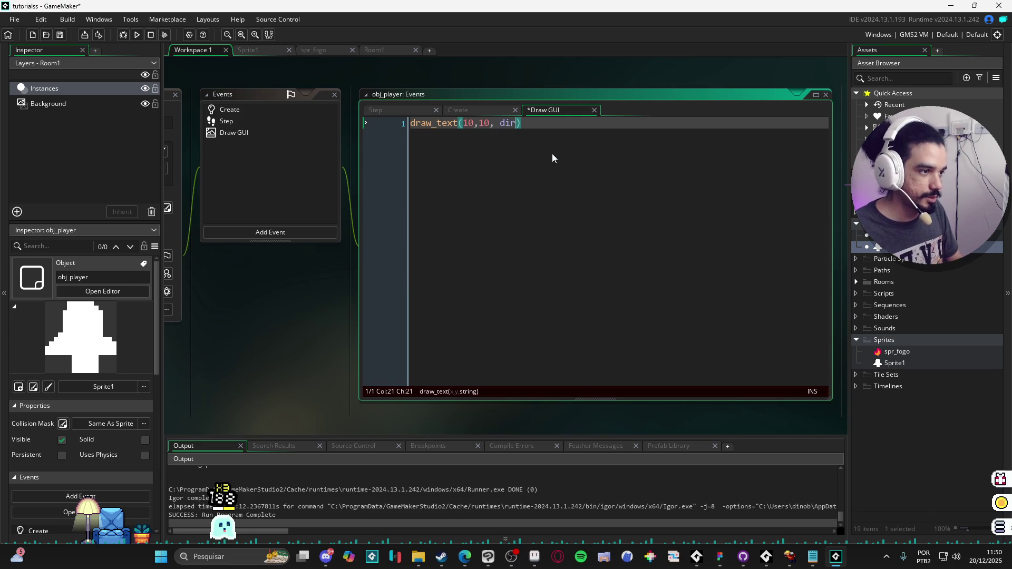
key(Right)
key(ctrl+s)
click(267, 109)
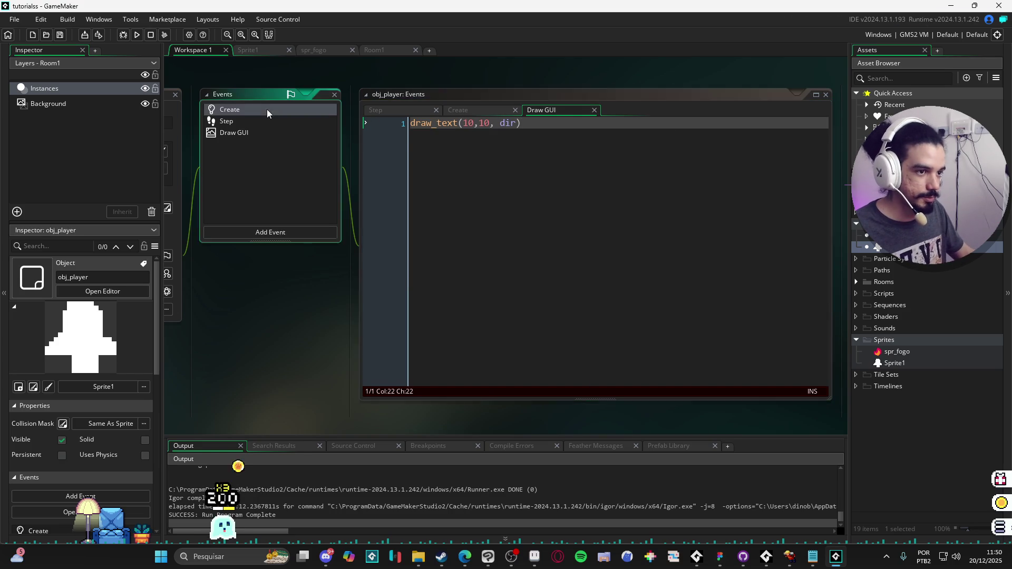
double_click(267, 109)
key(F5)
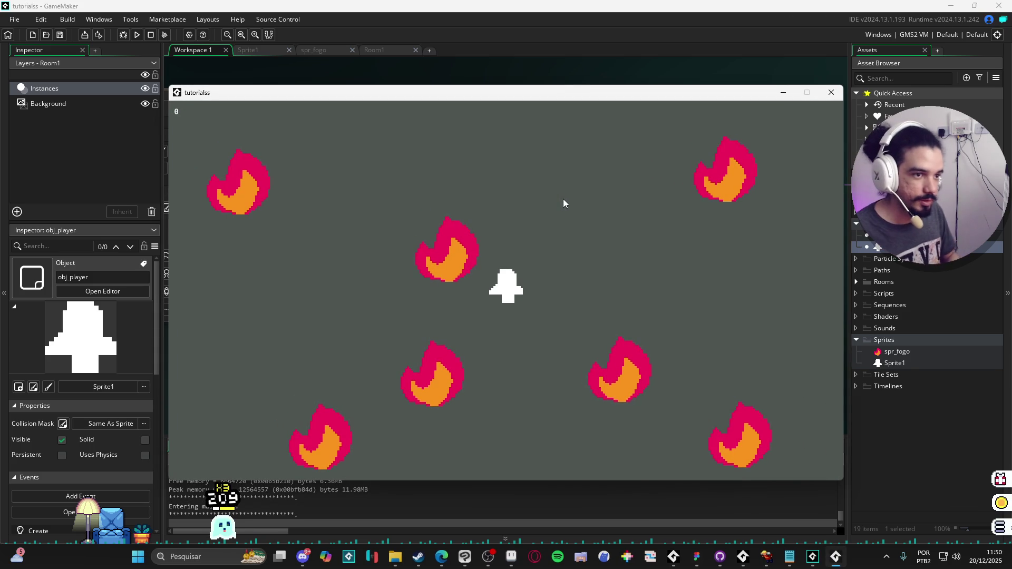
Close the game and change the Draw GUI call to draw_text_ext_transformed(10,10, dir,100,100, 3, 3, 0).
click(831, 92)
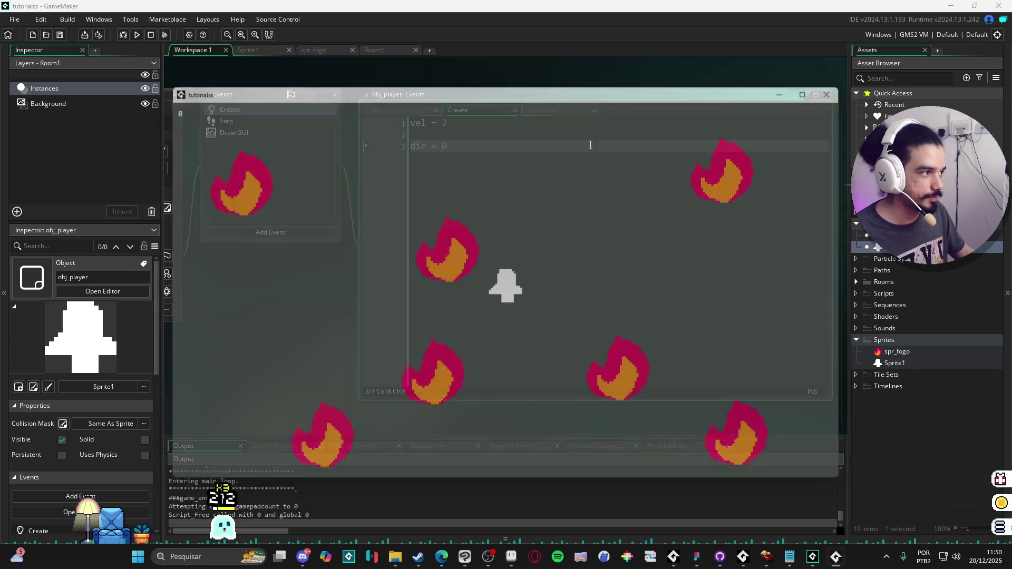
click(541, 109)
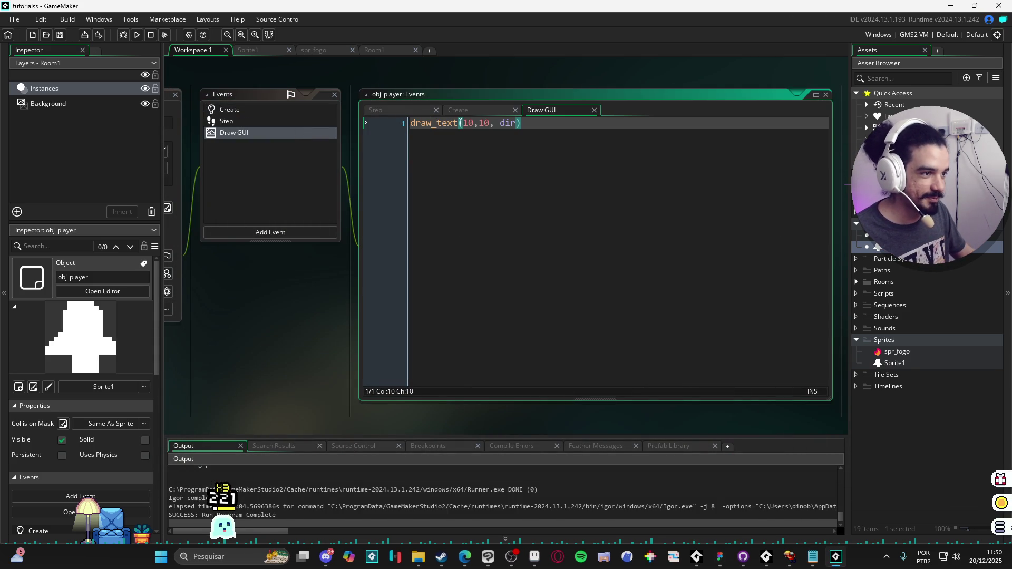
text(_)
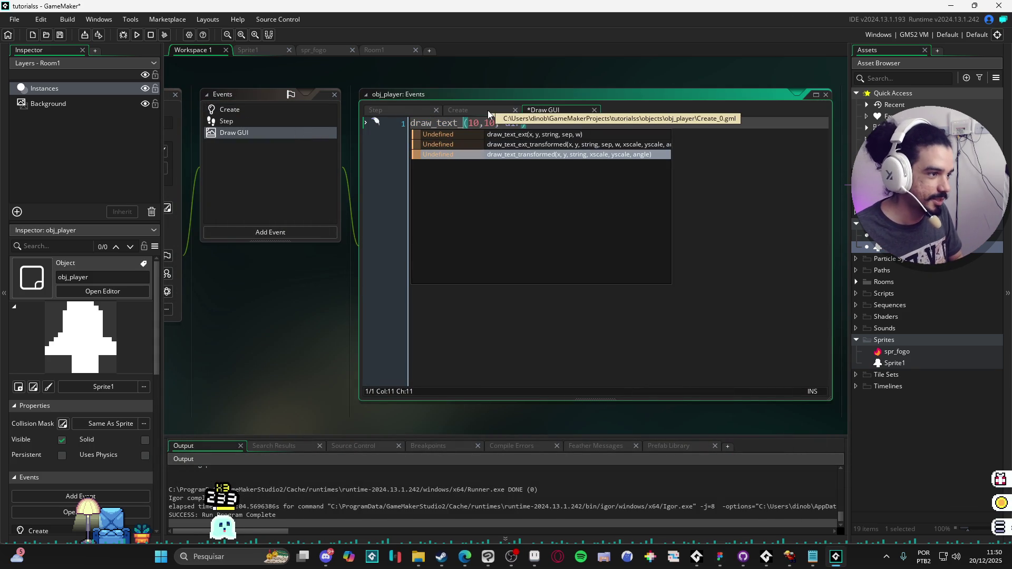
key(Up)
key(Return)
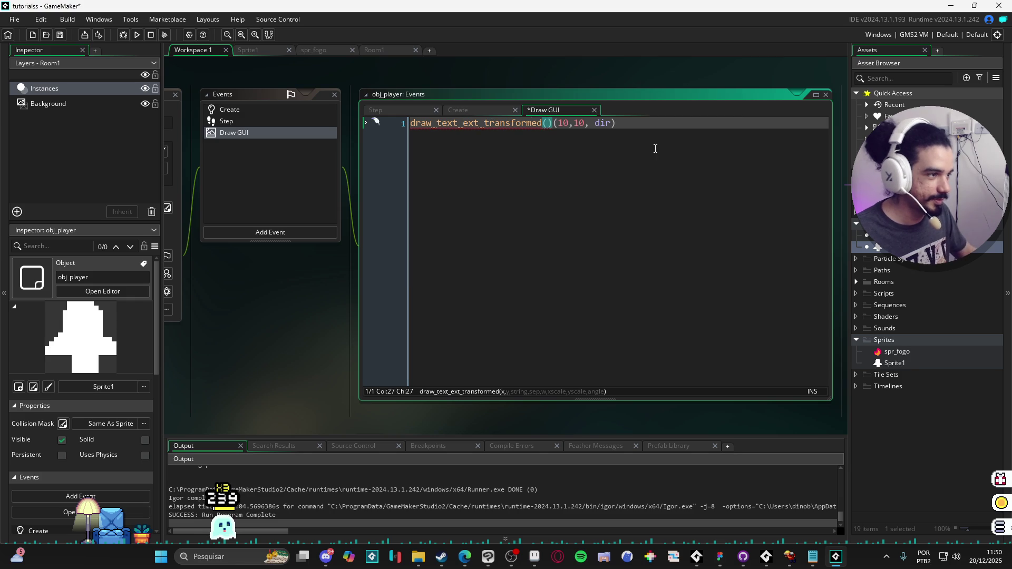
key(BackSpace)
key(Right)
key(Right)
key(Right)
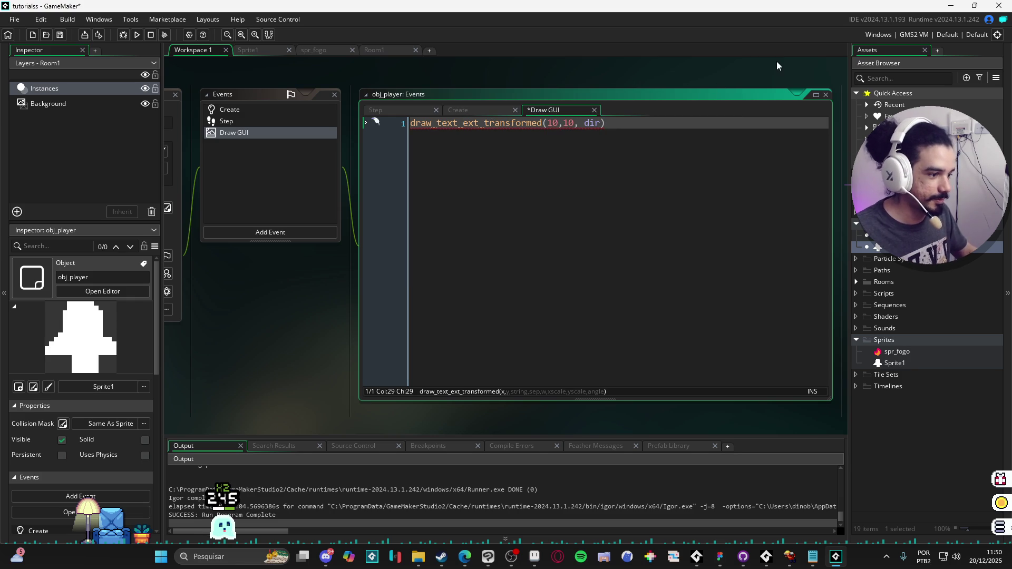
key(Right)
key(Right)
key(Right)
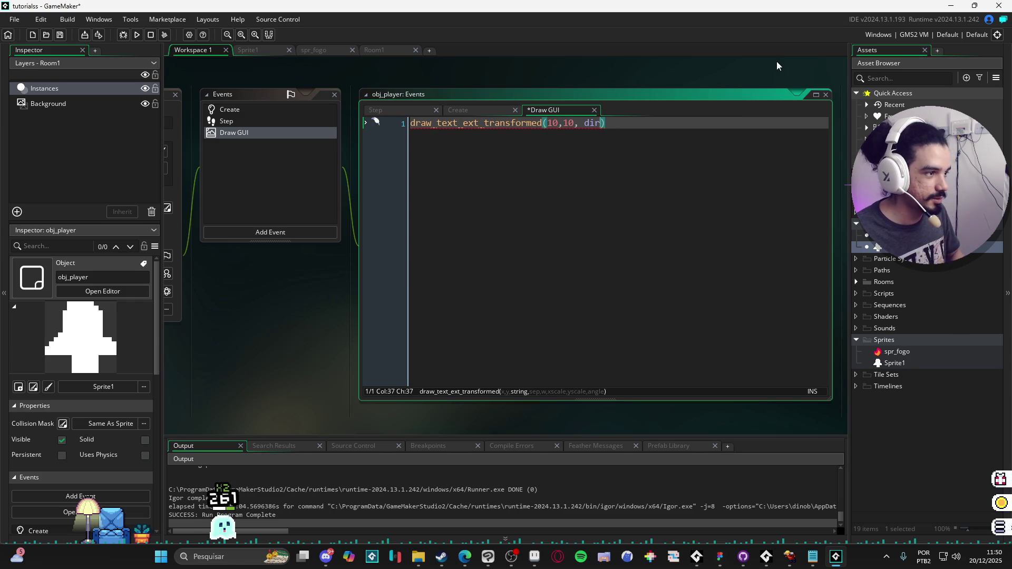
text(,100)
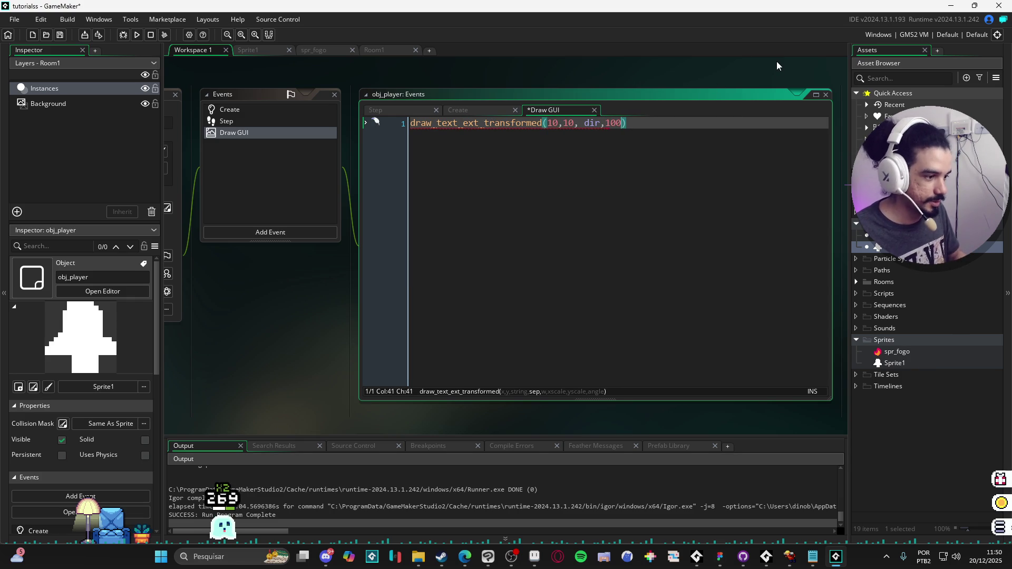
text(,100)
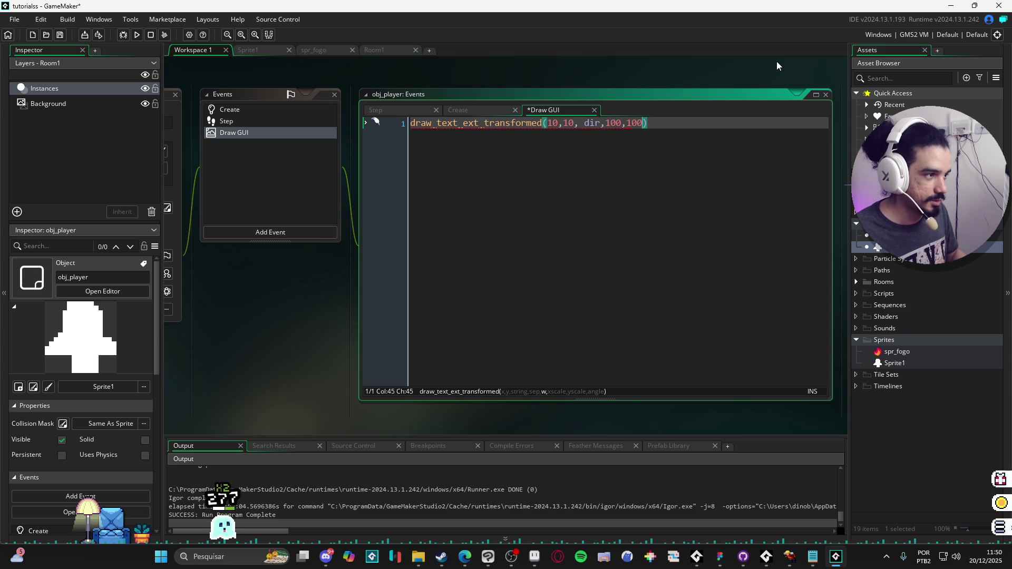
text(, 3)
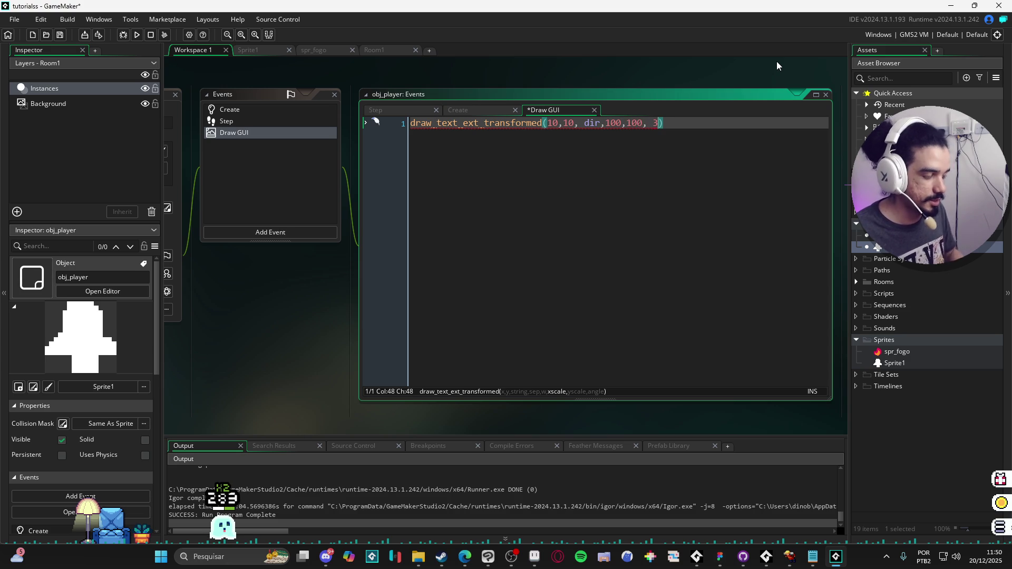
text(, 3)
text(0)
Run the game with F5 and test moving the player right and left.
key(F5)
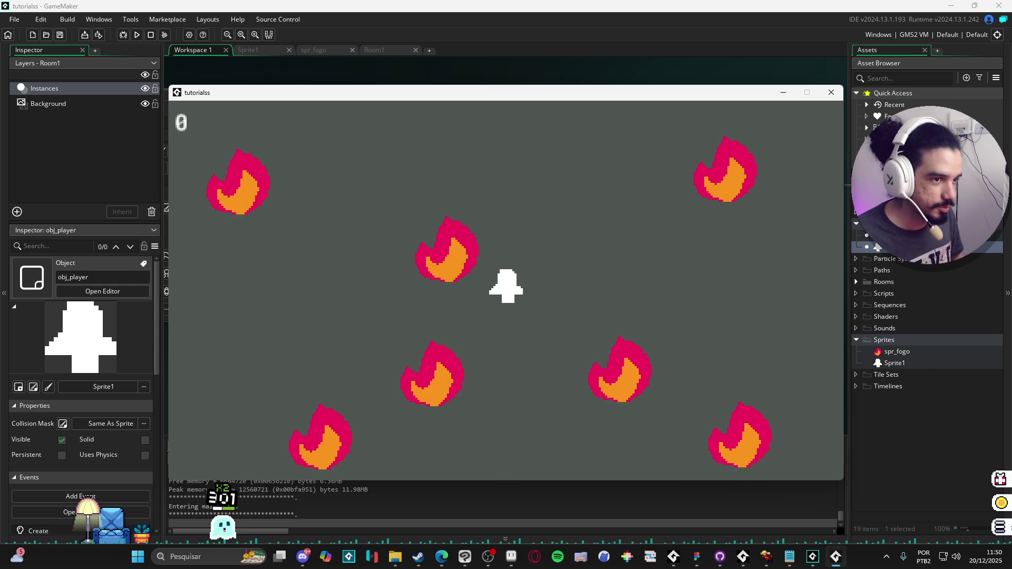
key(Right)
key(Left)
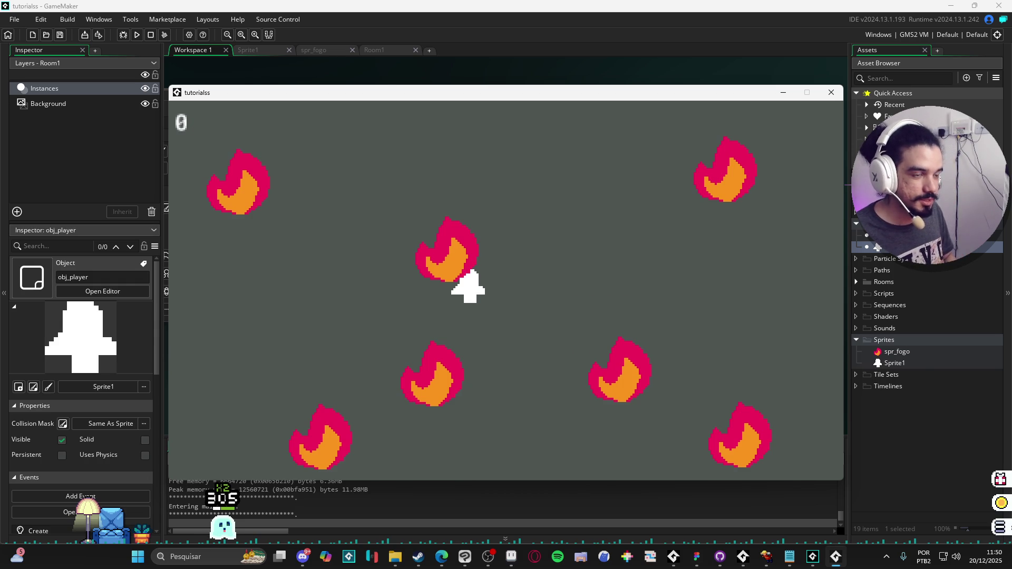
In Aseprite, draw a straight red line left from the crosshair centre, undoing trial strokes, then minimize.
click(512, 556)
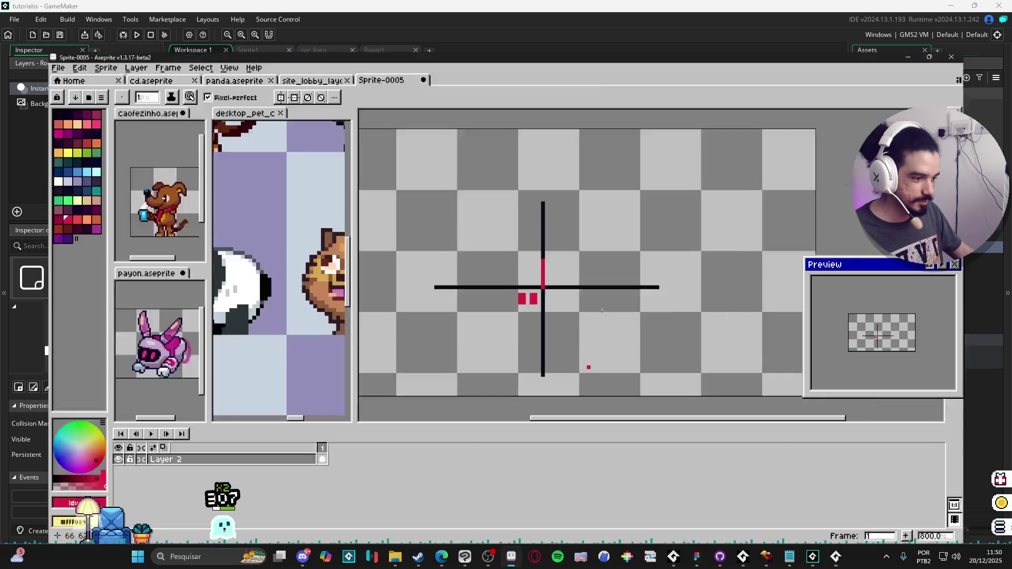
click(546, 259)
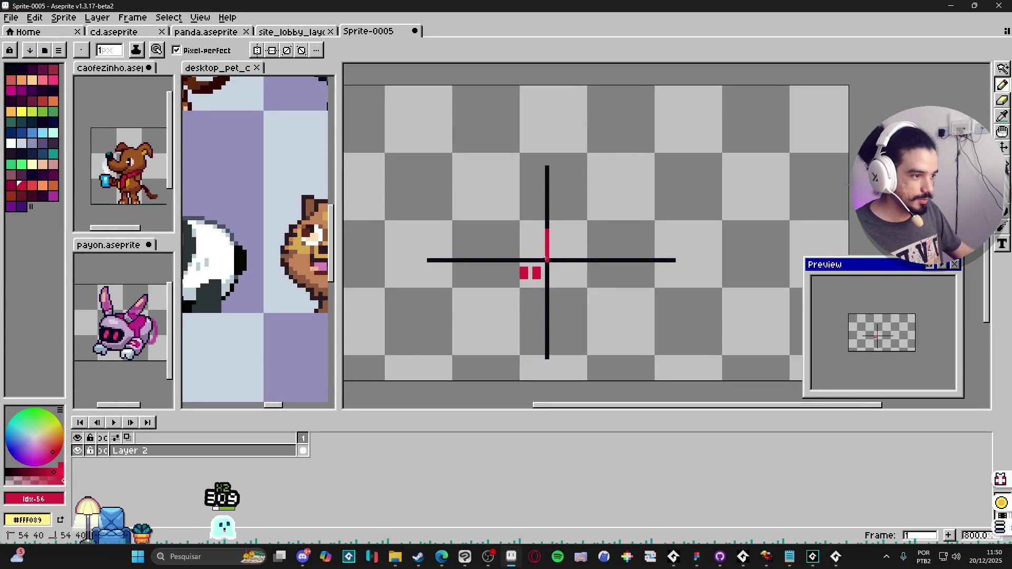
key(shift)
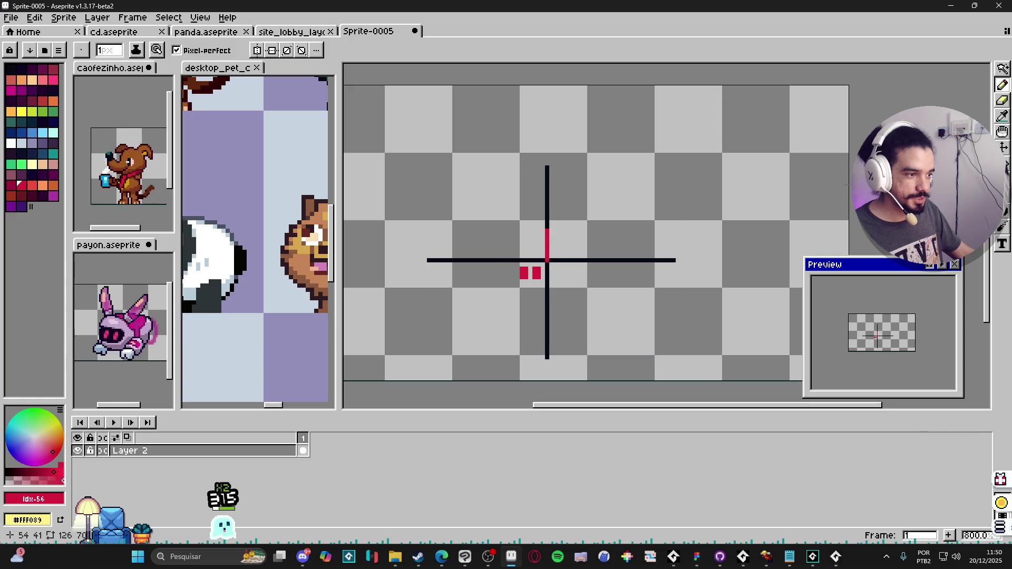
click(514, 260)
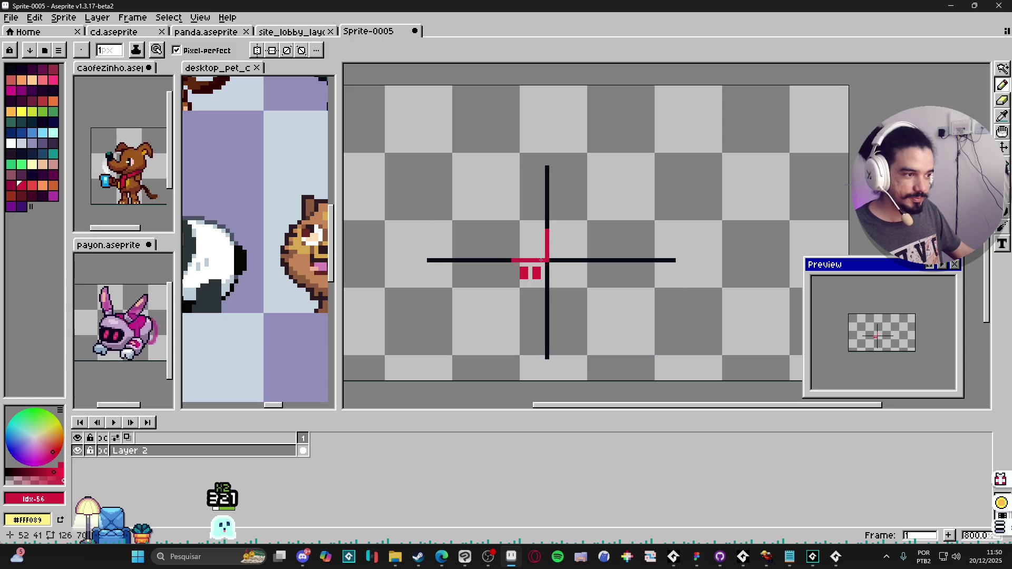
mouse_move(610, 260)
mouse_down()
mouse_move(479, 237)
mouse_move(485, 264)
mouse_up()
key(ctrl+z)
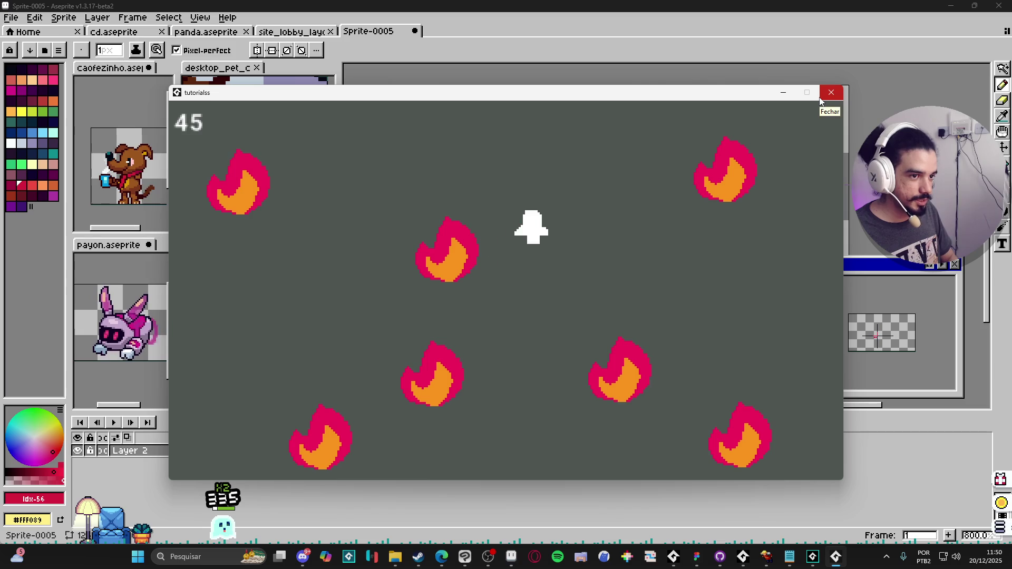
click(821, 97)
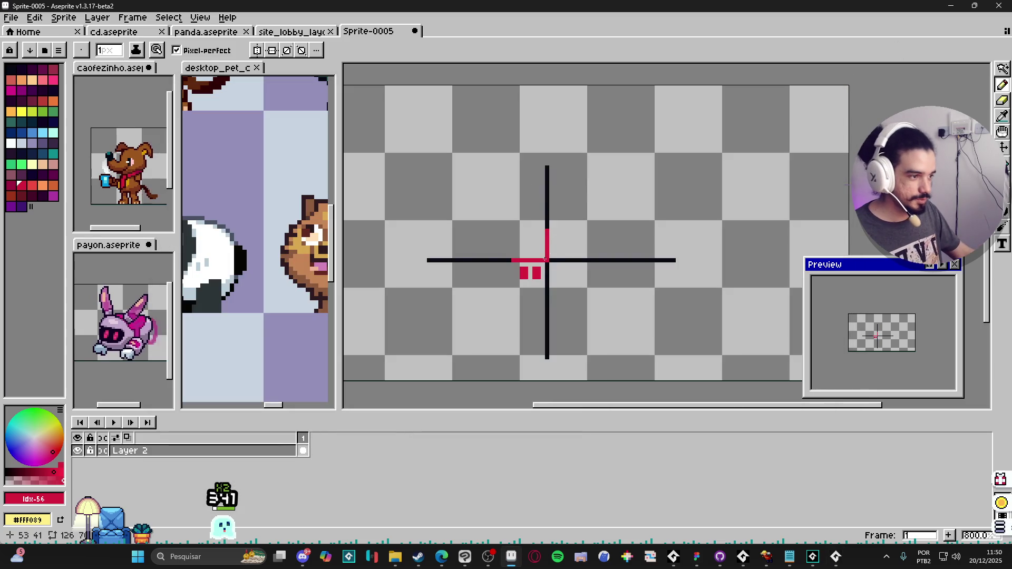
mouse_move(545, 259)
mouse_down()
mouse_move(584, 210)
mouse_move(602, 260)
mouse_up()
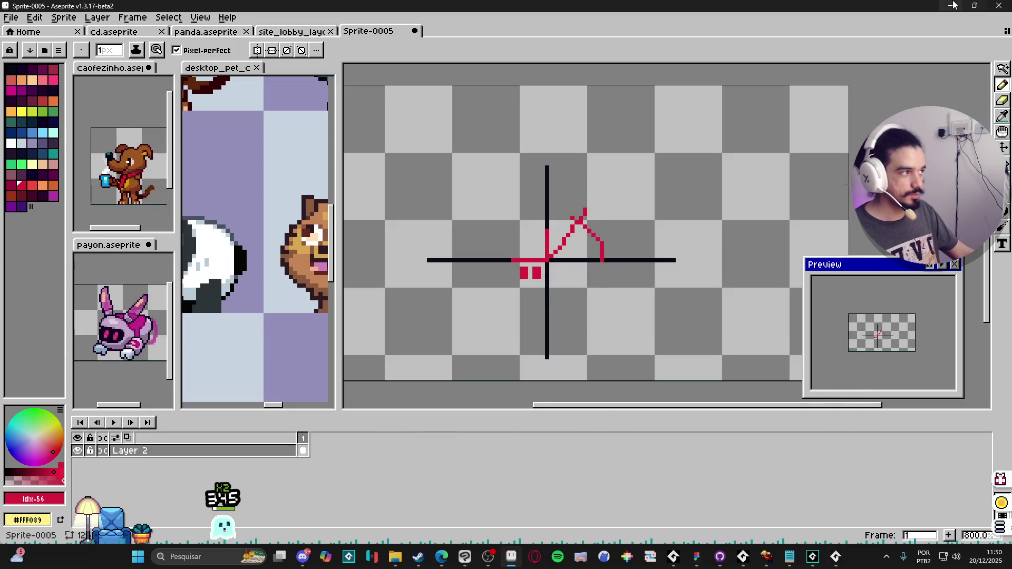
key(ctrl+z)
key(ctrl+z)
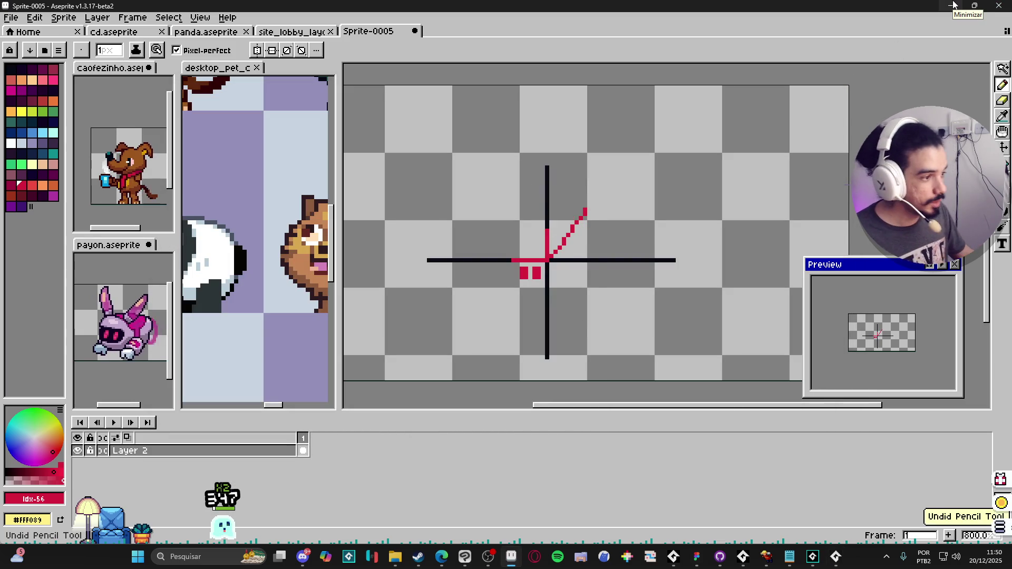
click(954, 5)
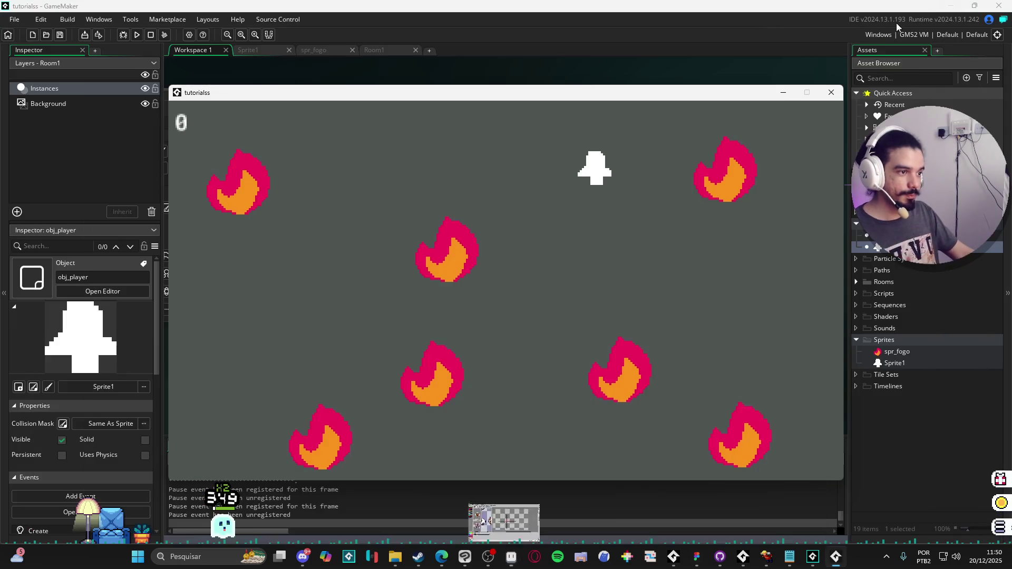
Close the game and open blank lines below the dir calculation in obj_player's Step code.
click(825, 95)
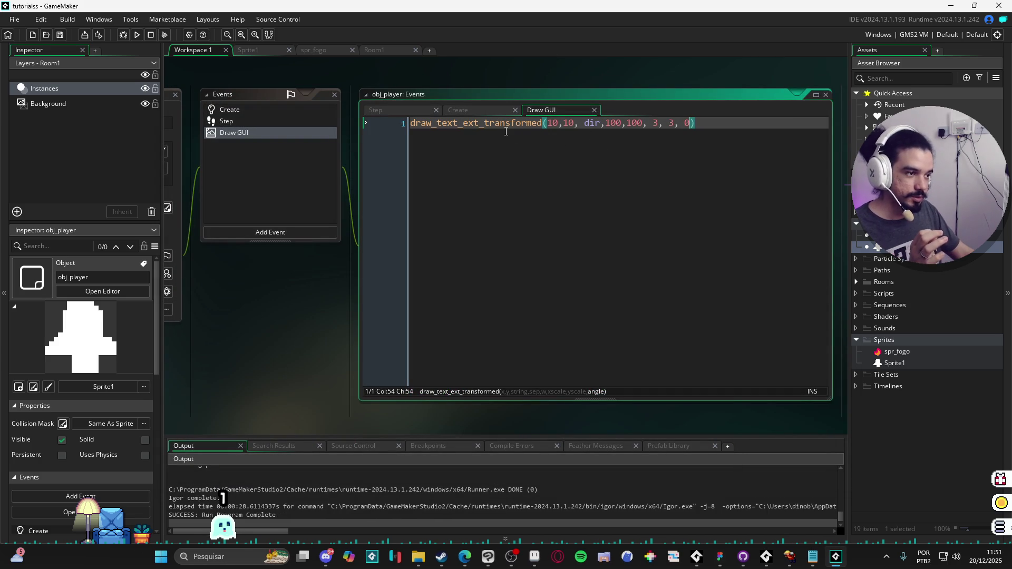
click(230, 122)
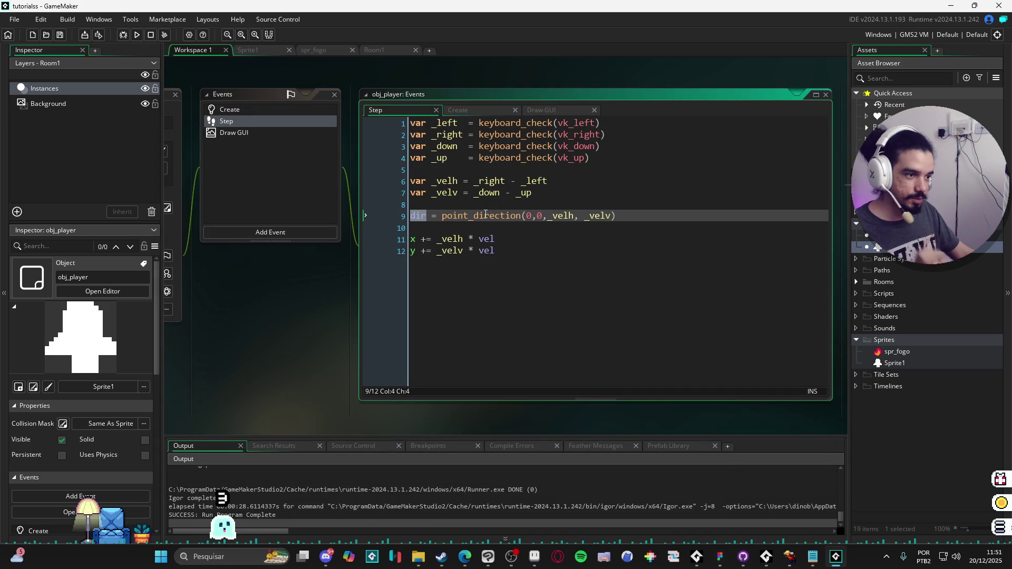
key(Down)
key(Return)
key(Return)
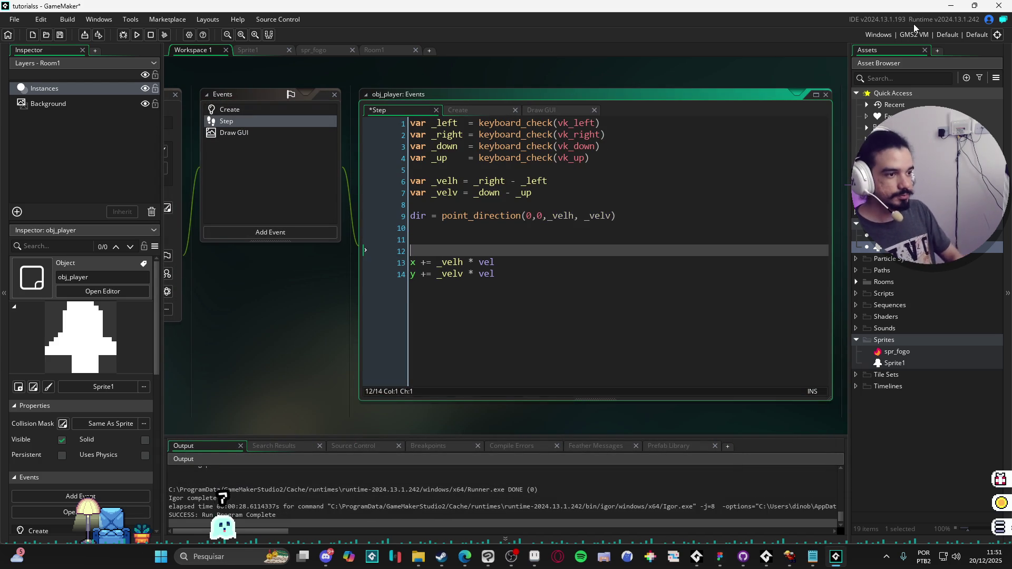
key(Up)
key(Up)
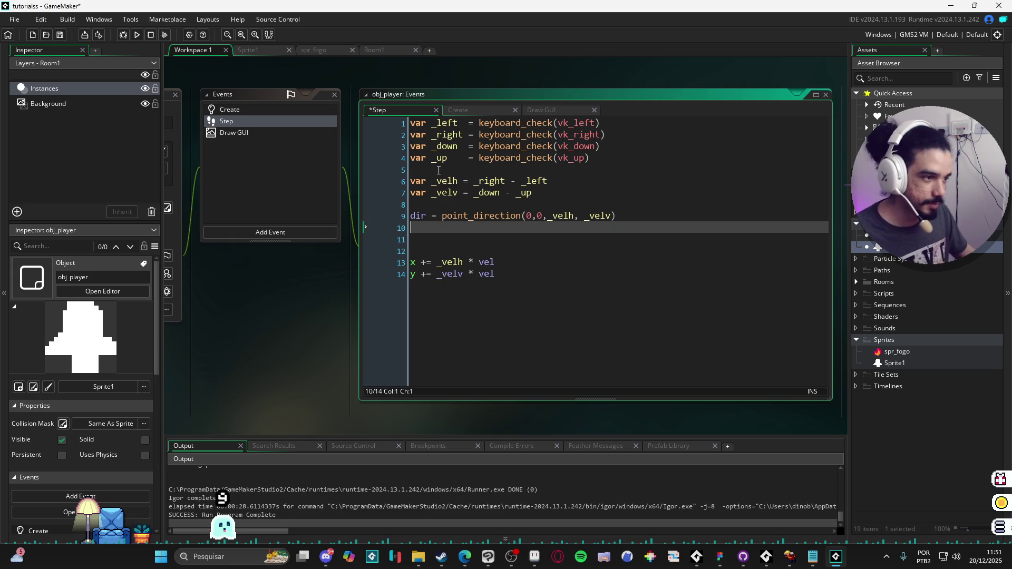
click(454, 182)
double_click(454, 182)
click(454, 182)
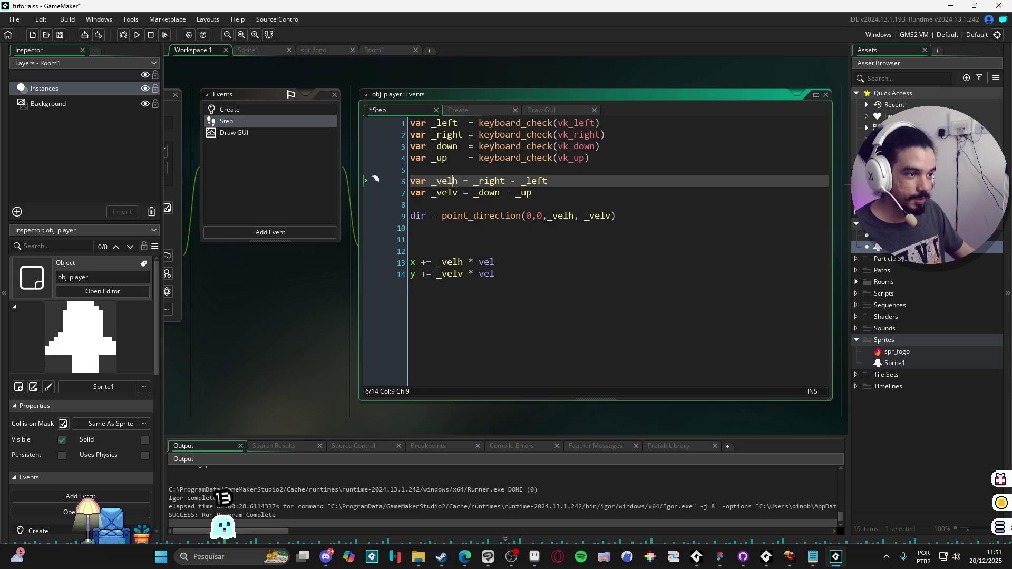
double_click(454, 182)
key(Down)
key(Down)
key(Down)
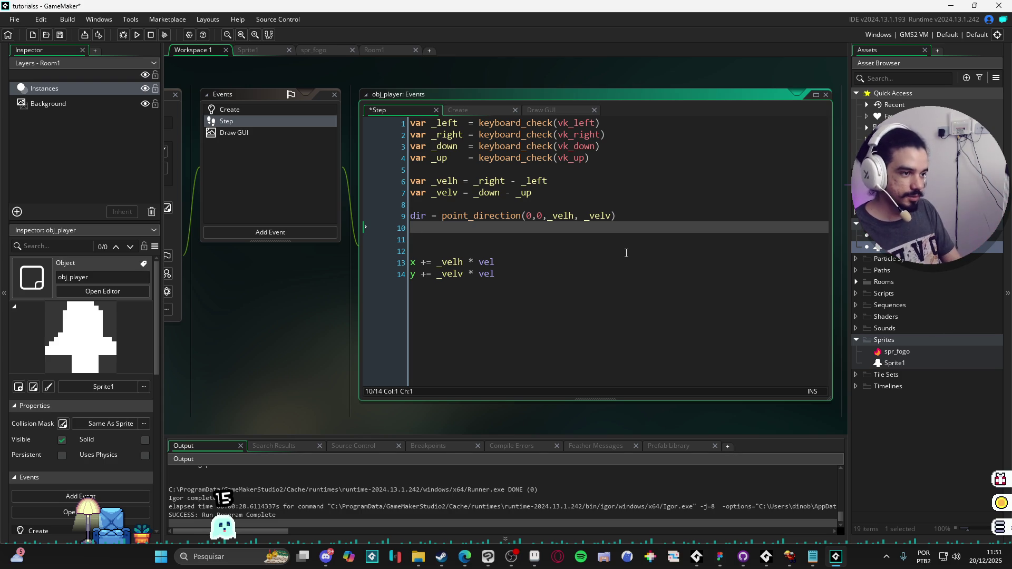
Add a line _velh_norm = lengthdir_x(vel, dir) below the dir calculation.
text(var _velh)
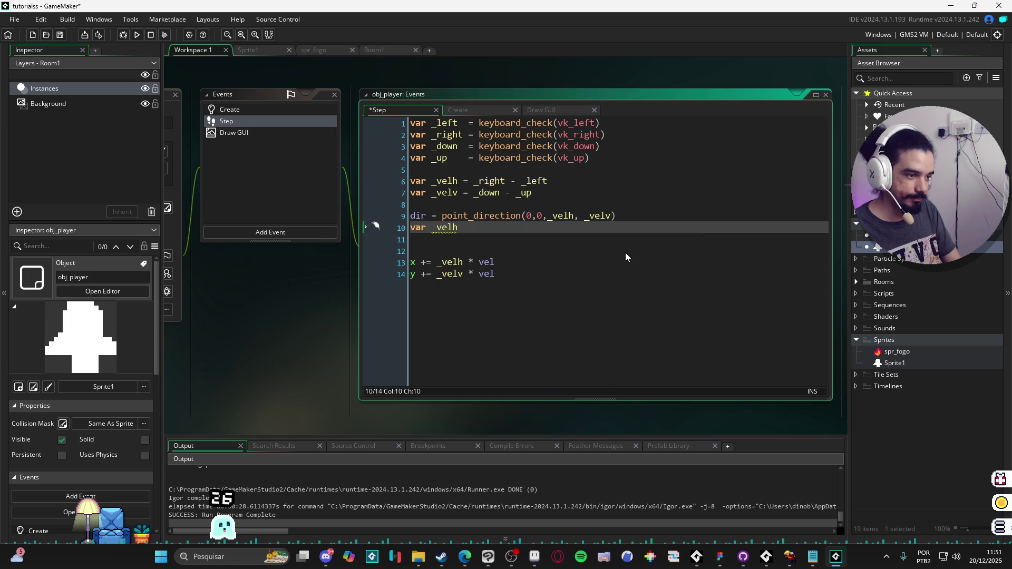
text(_norm = )
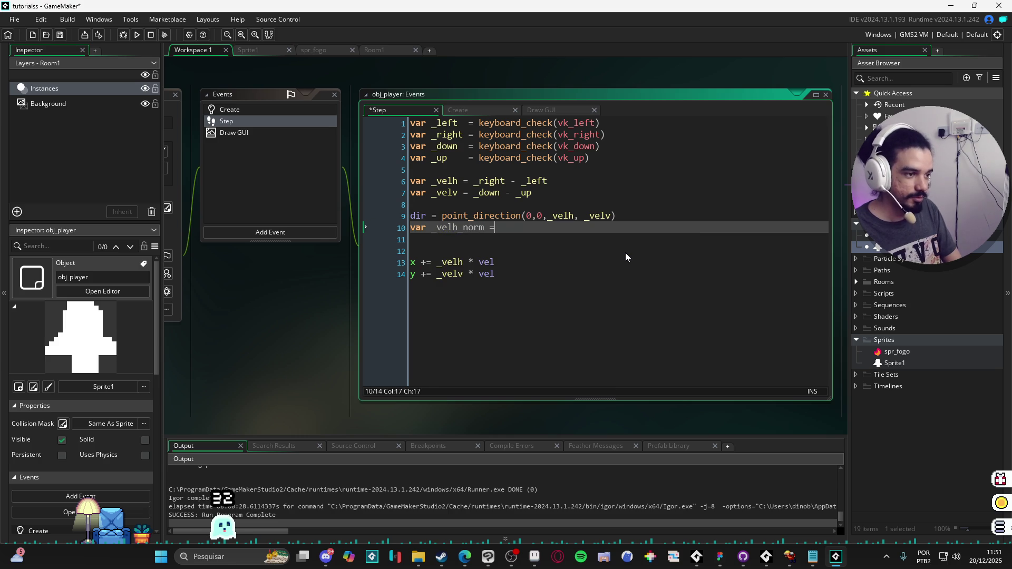
text(lengthdir_x)
key(Return)
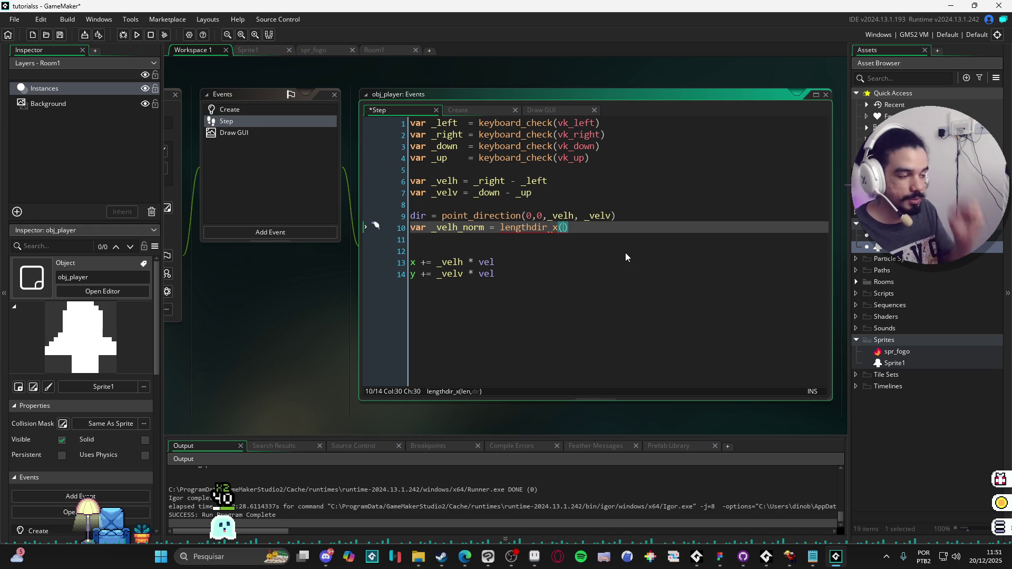
text(vel,)
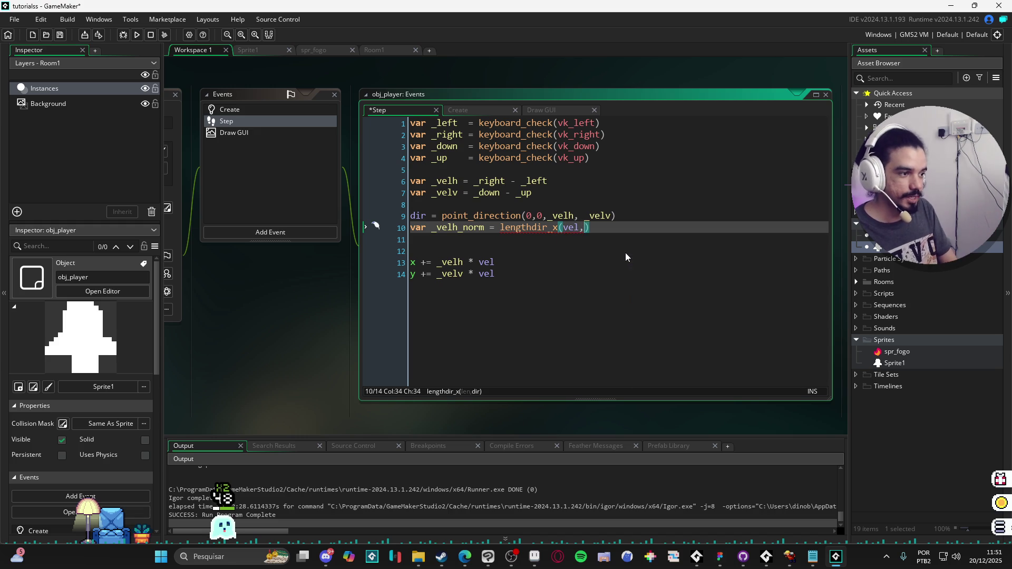
key(alt+Tab)
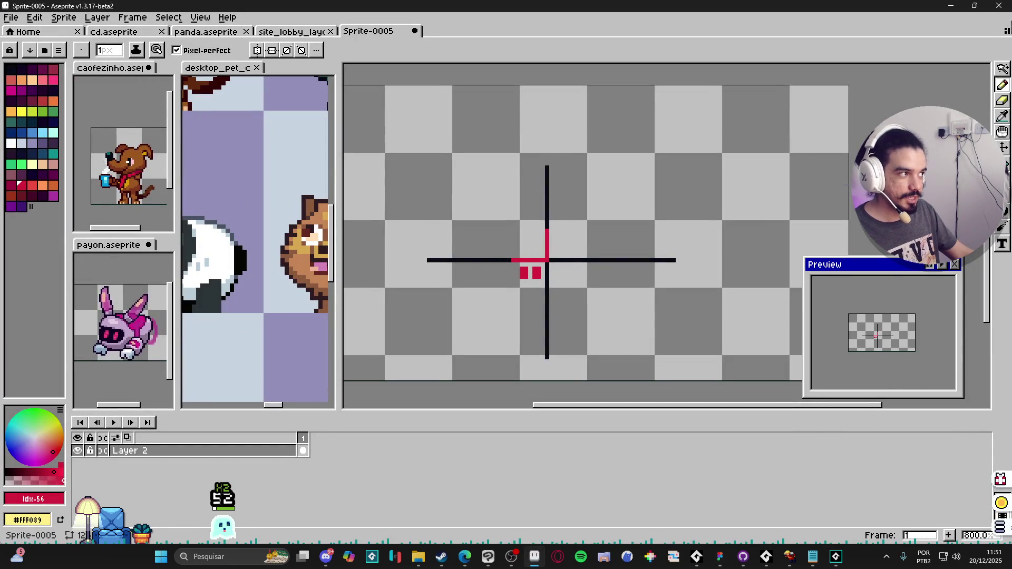
click(957, 5)
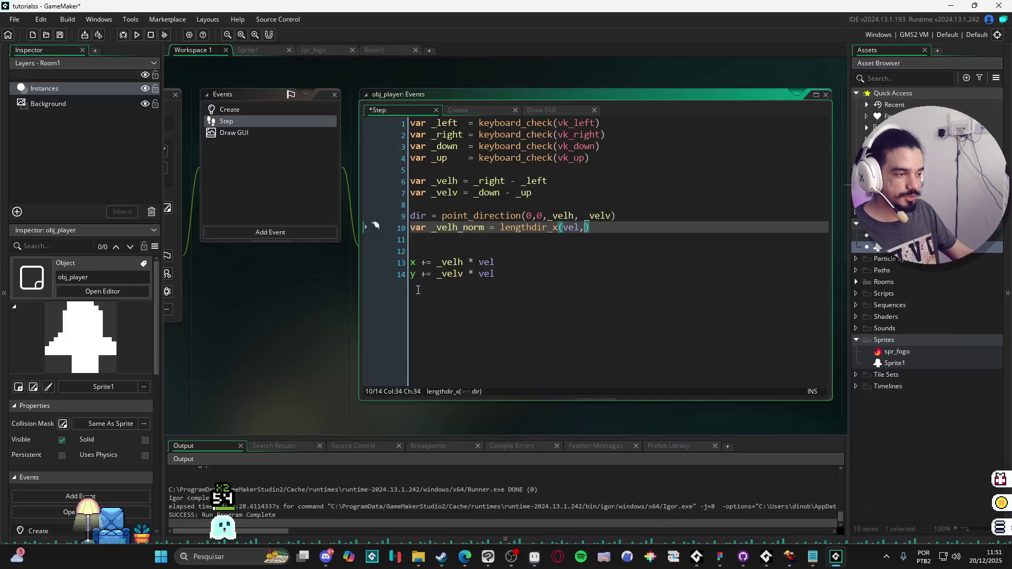
click(572, 229)
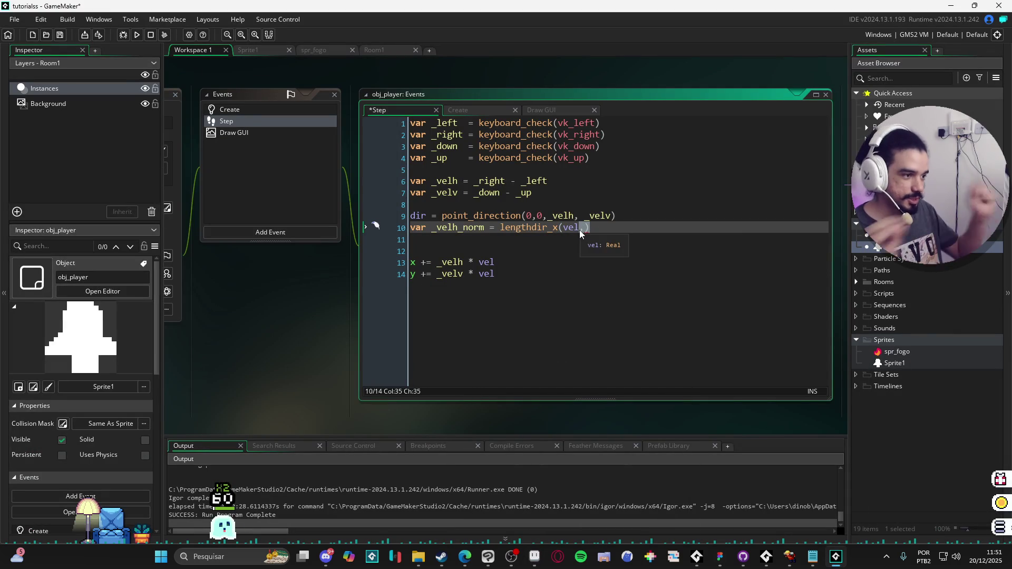
key(BackSpace)
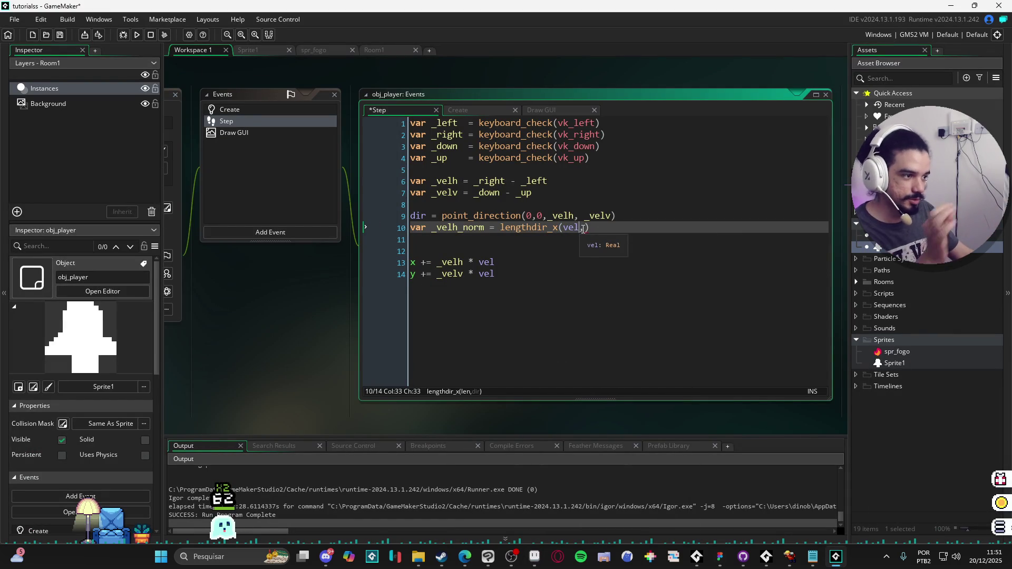
text(,)
click(584, 229)
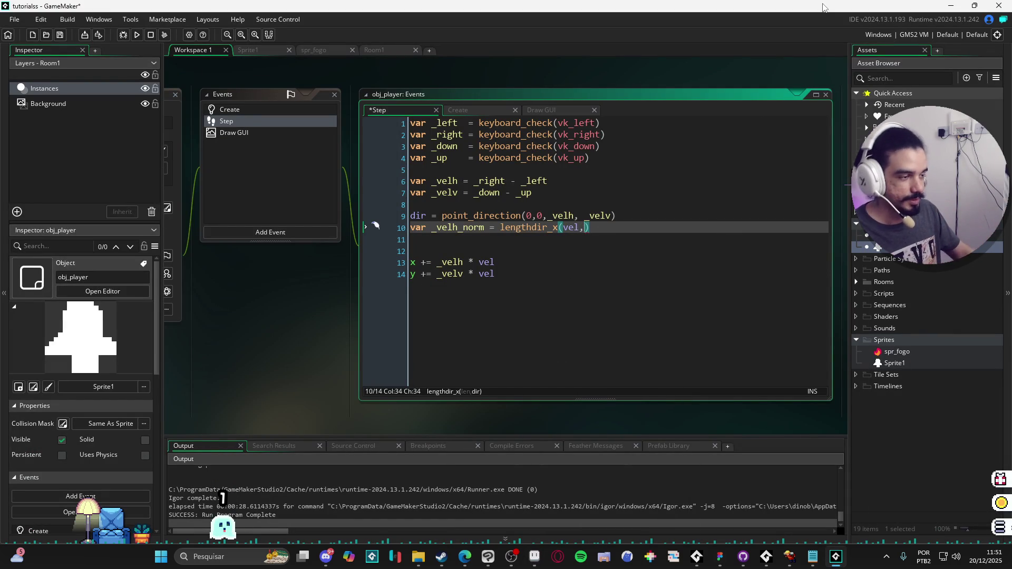
text(dir)
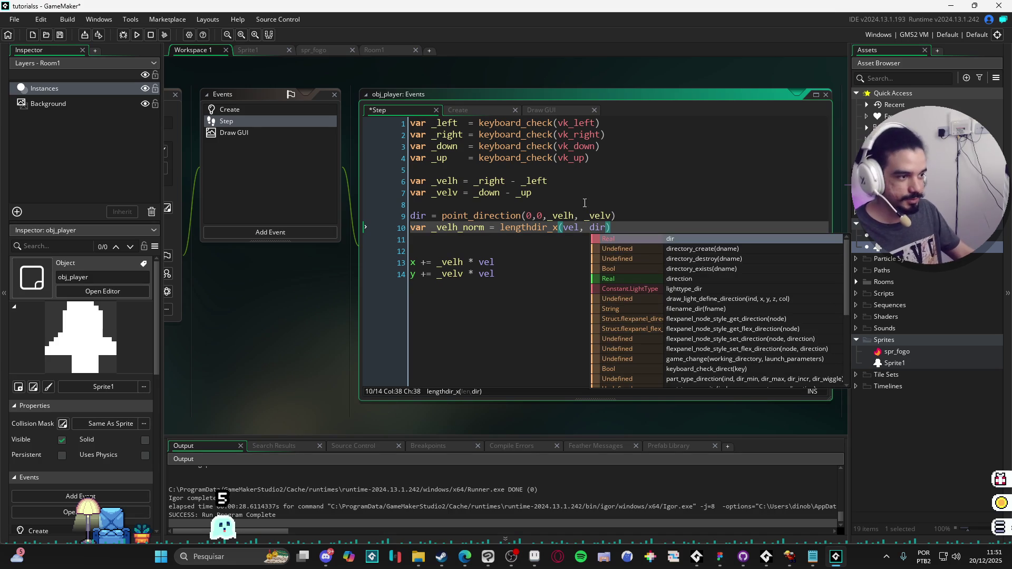
click(551, 241)
Duplicate it as _velv_norm = lengthdir_y(vel, dir).
key(Up)
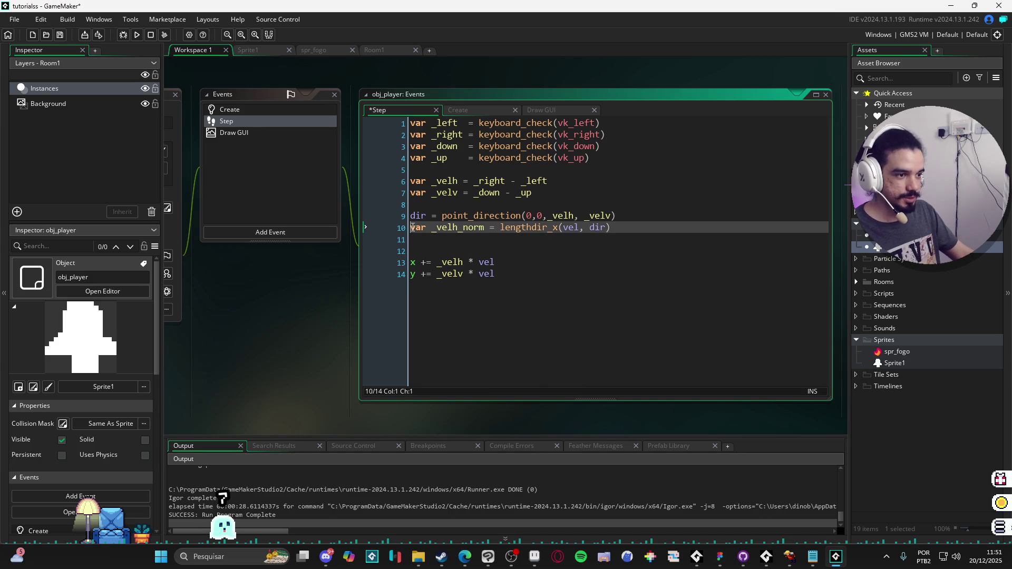
key(ctrl+d)
click(463, 238)
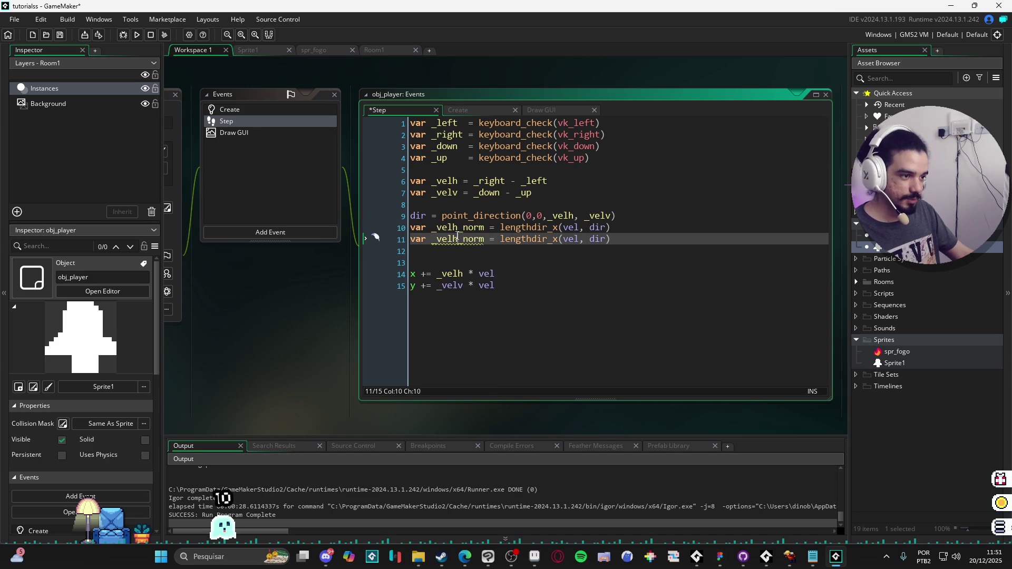
key(BackSpace)
text(v)
click(572, 246)
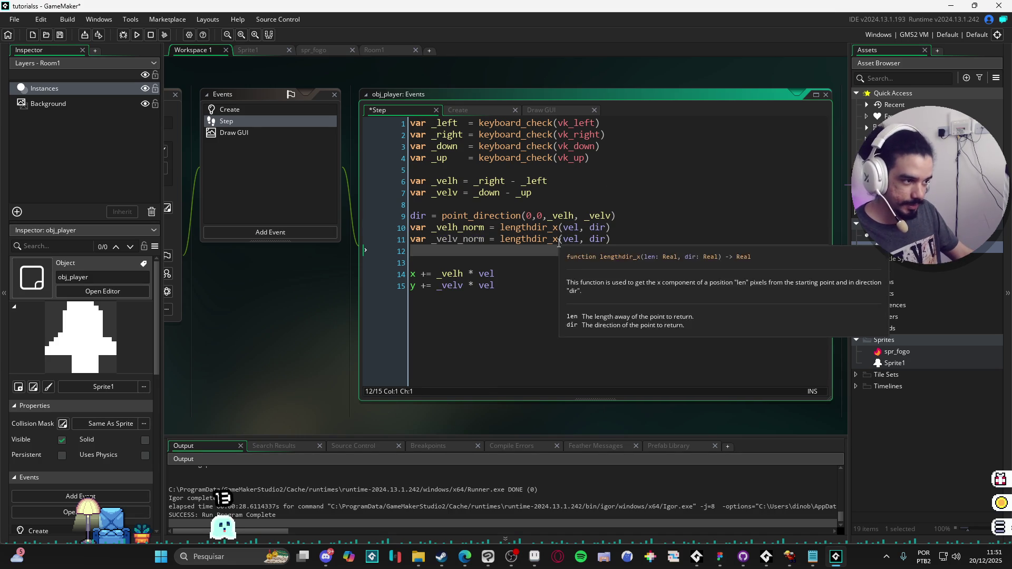
click(553, 241)
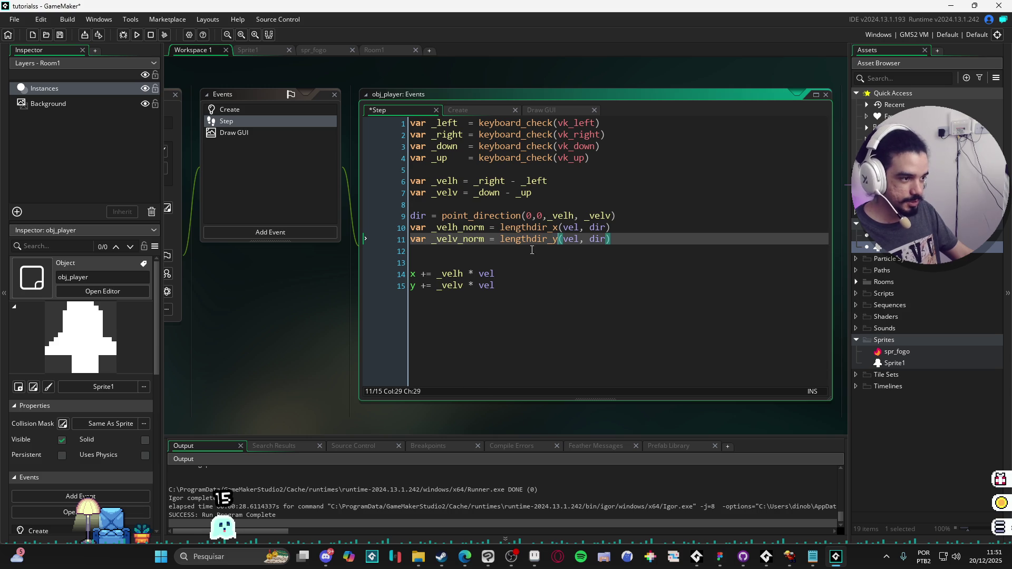
text(y)
key(Down)
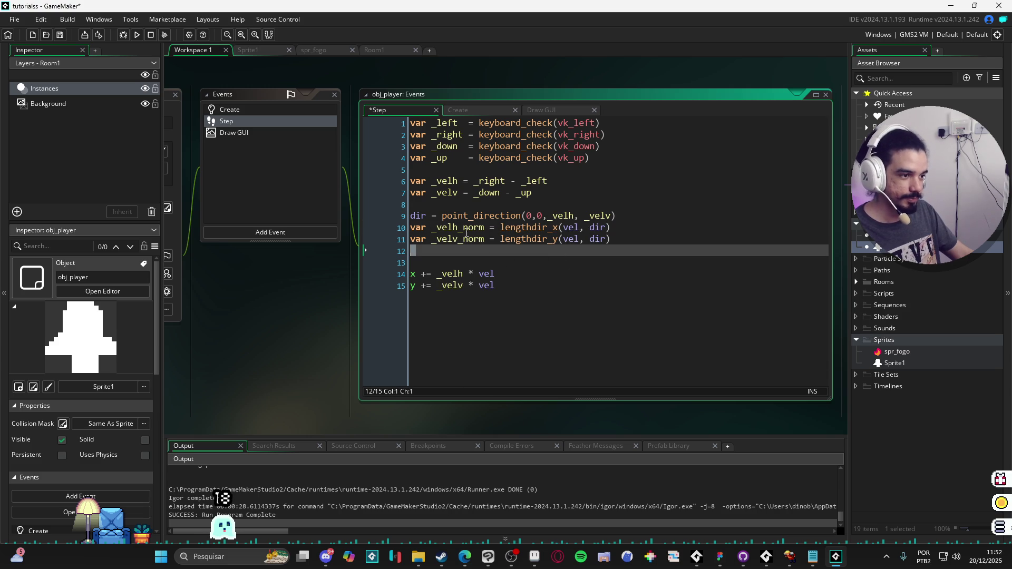
Replace the x and y step expressions with _velh_norm and _velv_norm, then run with F5.
double_click(457, 228)
key(ctrl+c)
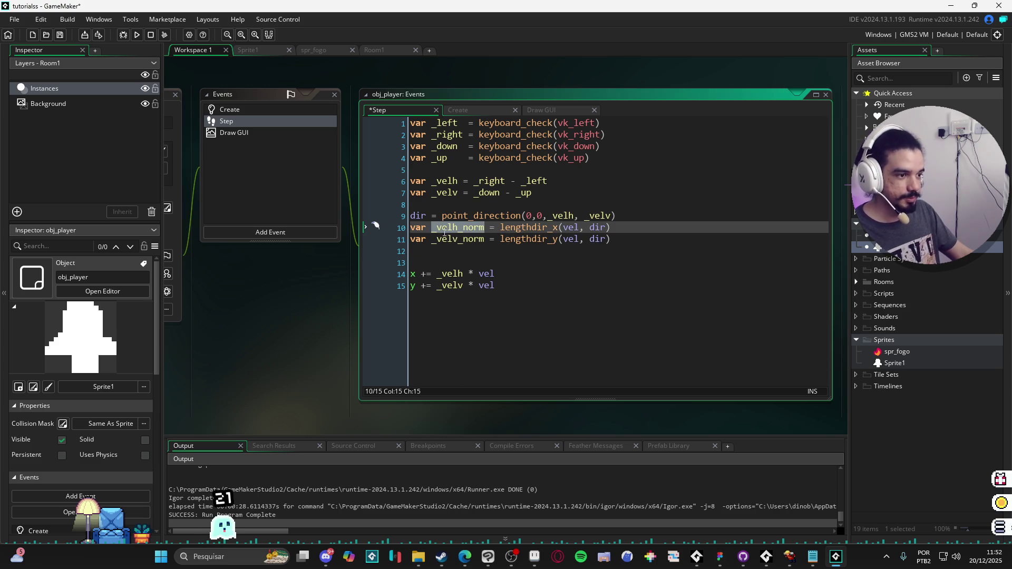
drag(496, 274, 436, 273)
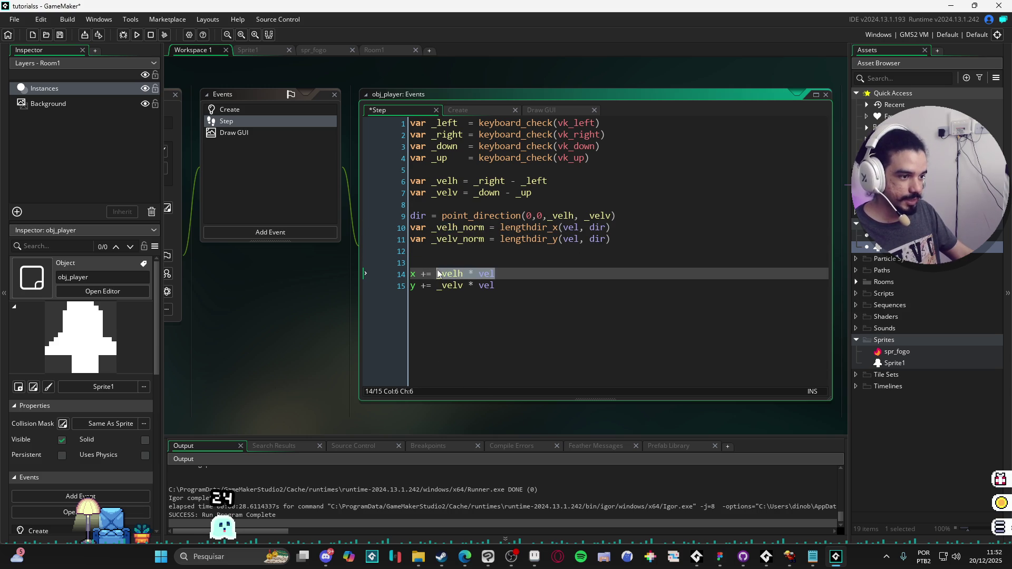
key(ctrl+v)
click(469, 242)
double_click(468, 240)
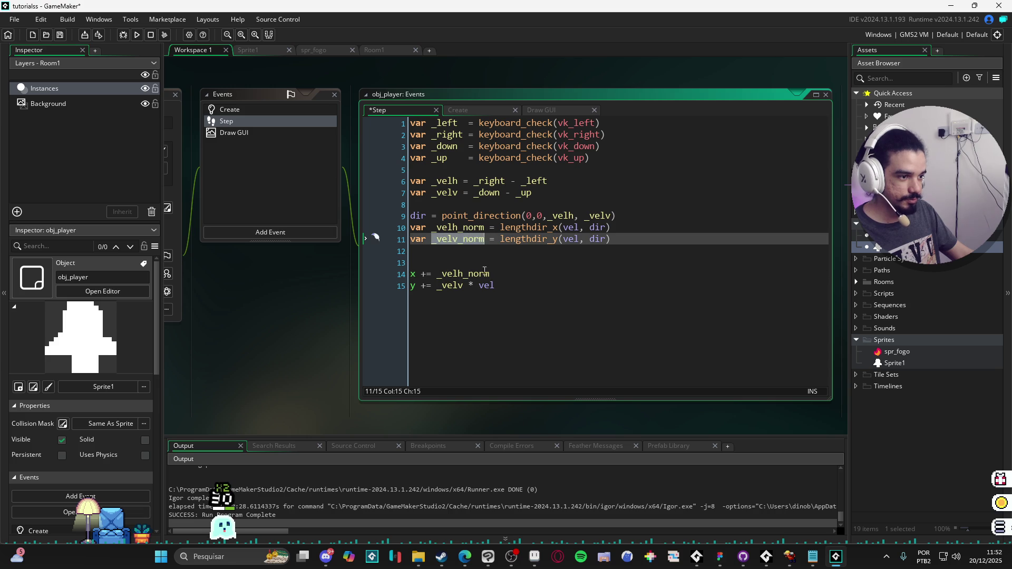
drag(494, 288, 448, 284)
text(_velv_norm)
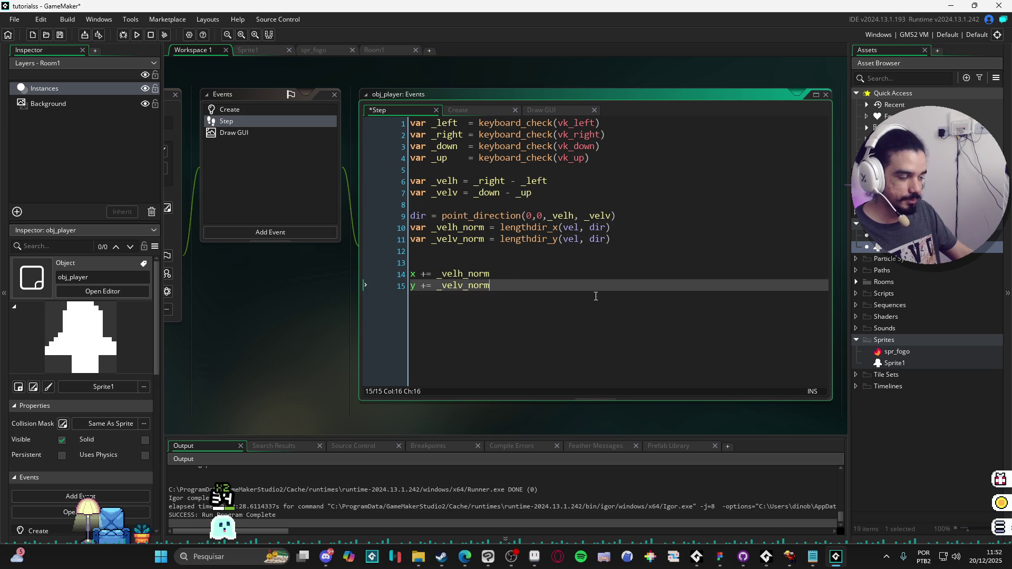
key(Up)
key(Up)
key(Up)
key(F5)
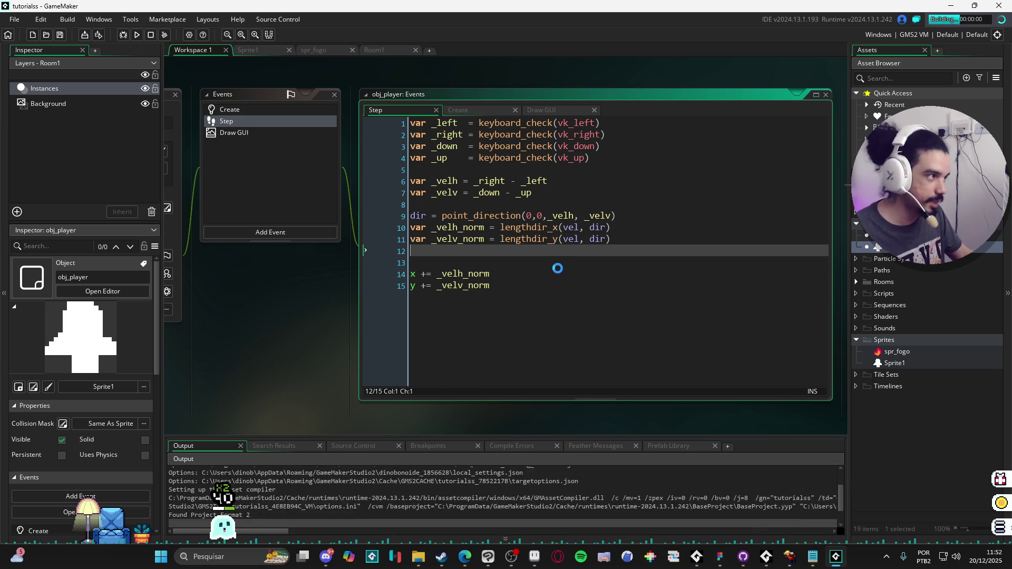
Test the player's movement in all directions, including diagonals, with the arrow keys.
key(Left)
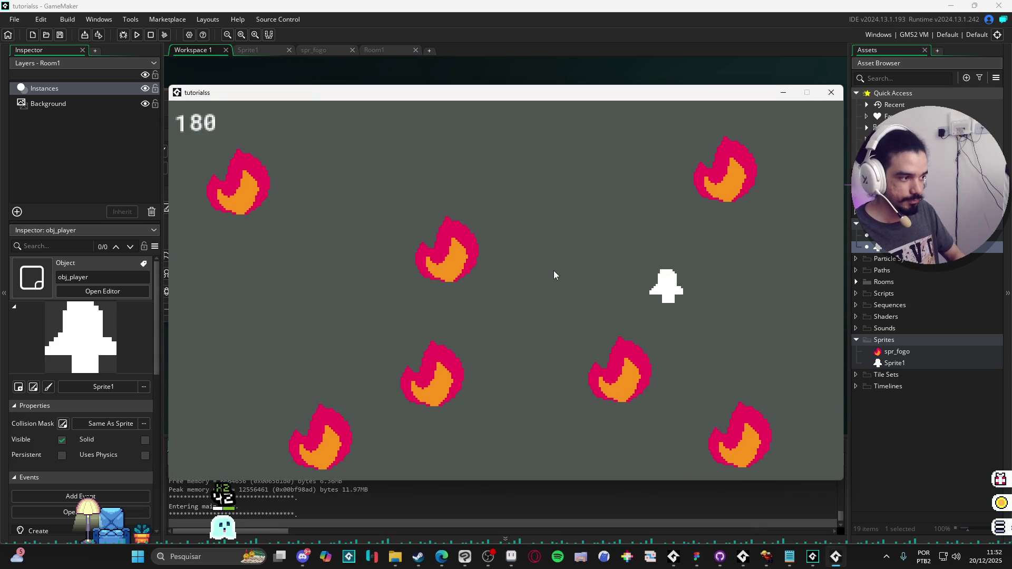
key(Up)
key(Down)
key(Right)
key(Up)
key(Right)
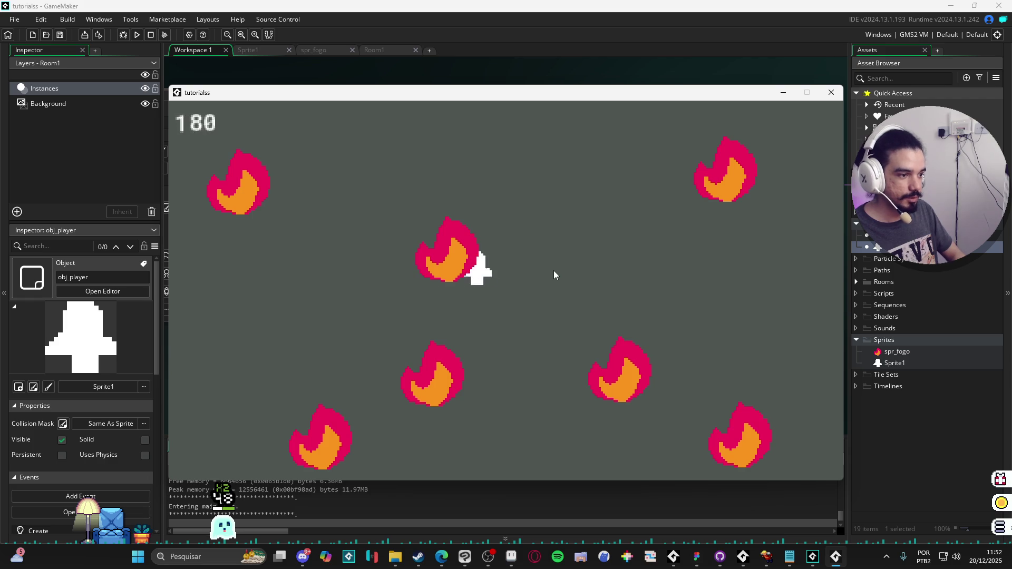
key(Down)
key(Right)
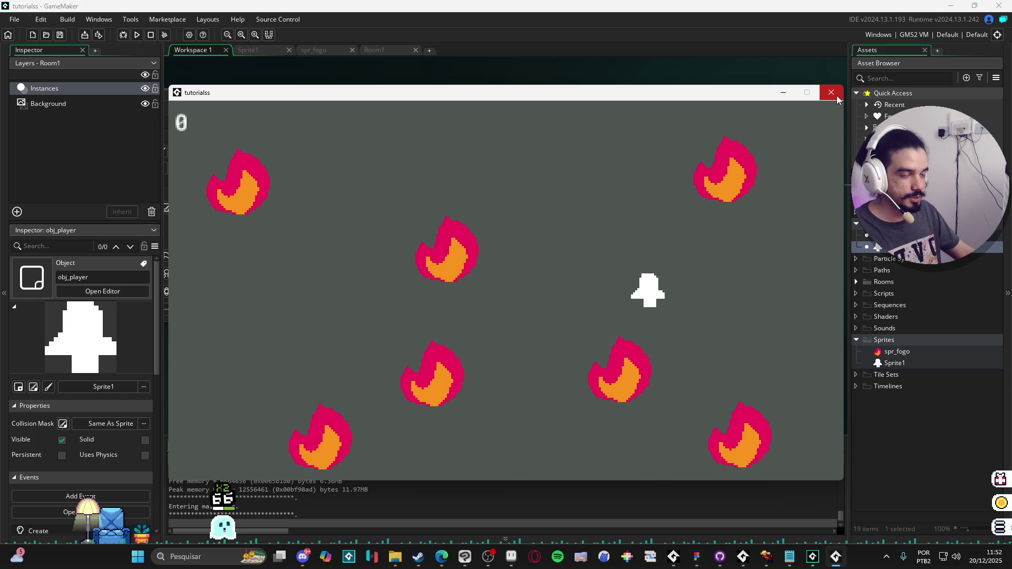
key(Left)
Close the game and delete the extra blank line so x += _velh_norm moves to line 13.
click(831, 93)
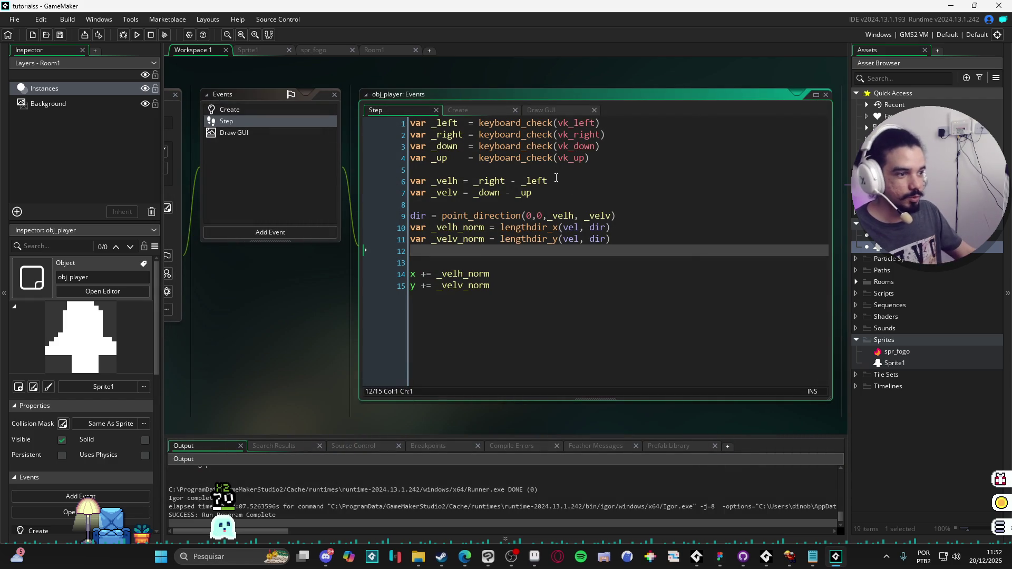
click(614, 216)
key(shift+Home)
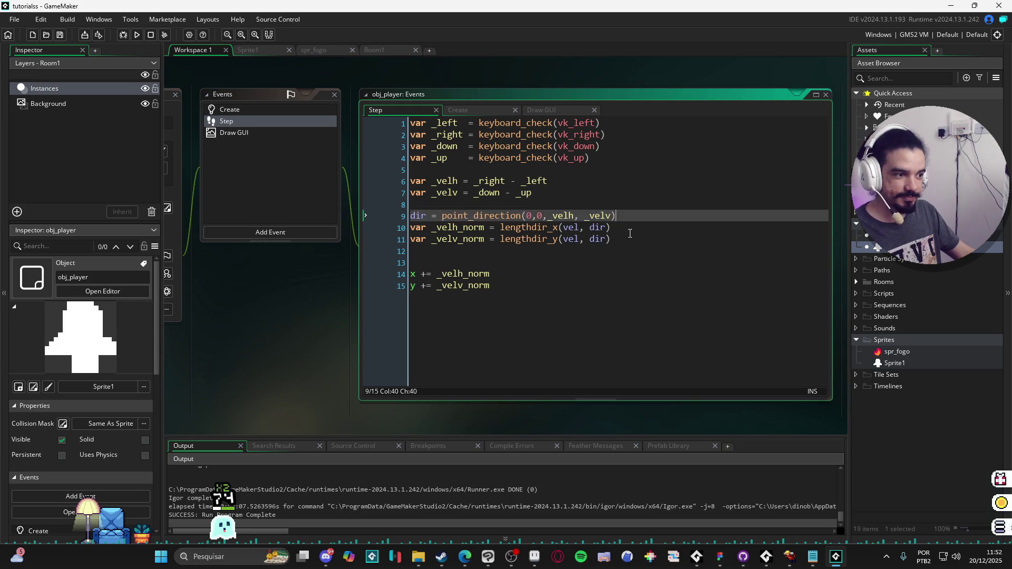
click(625, 249)
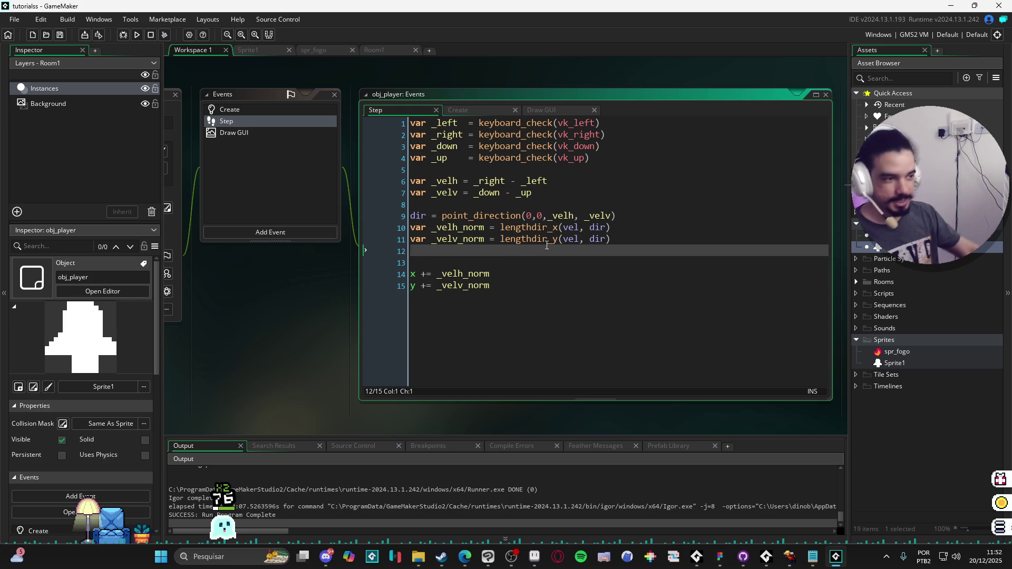
key(Delete)
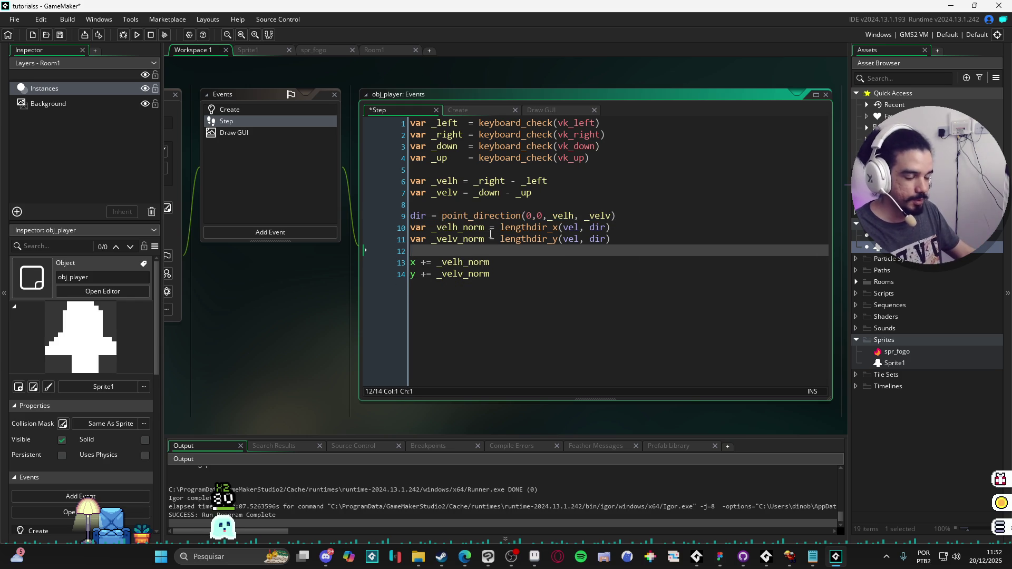
Add the line var _moving = _velh != 0 or _velv != 0 above the position updates.
key(Return)
key(Up)
text(var _moving = _)
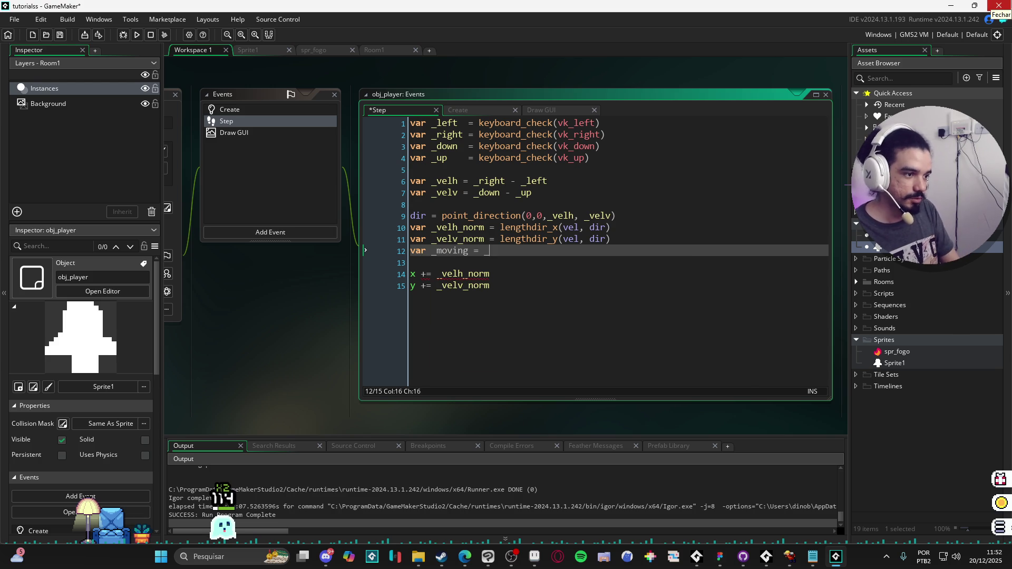
text(velh)
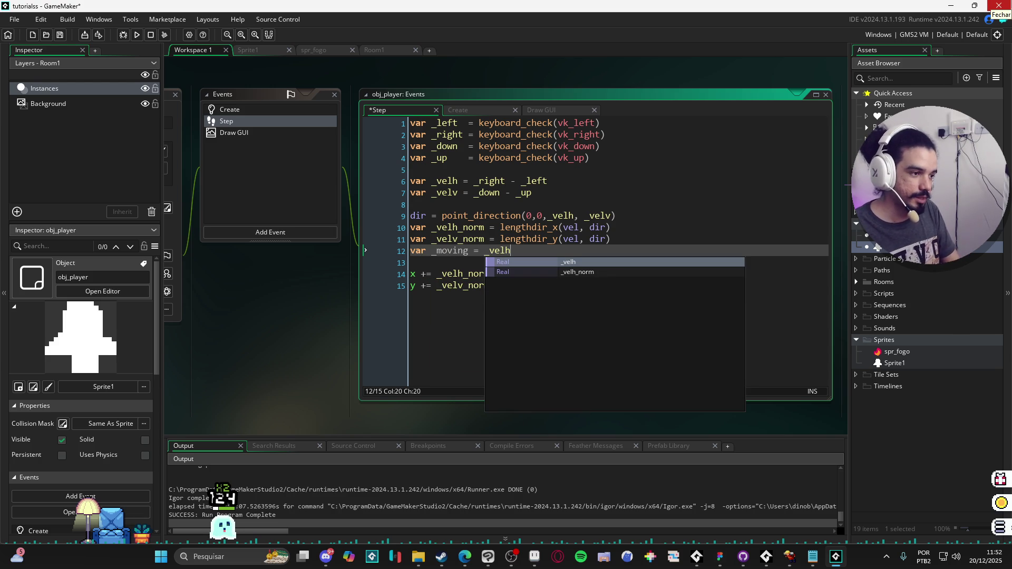
text( != 0 ||)
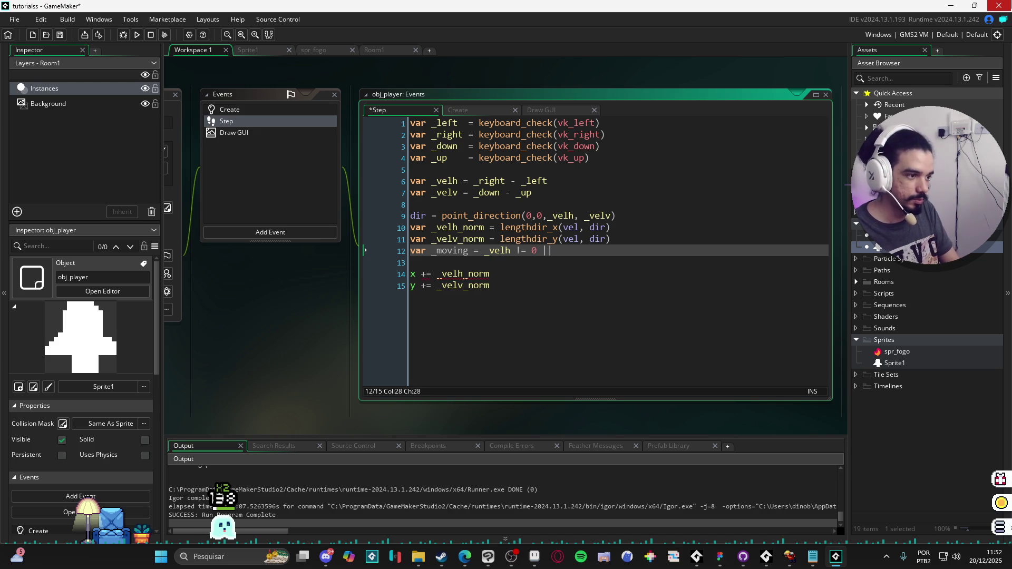
key(BackSpace)
key(BackSpace)
text(or )
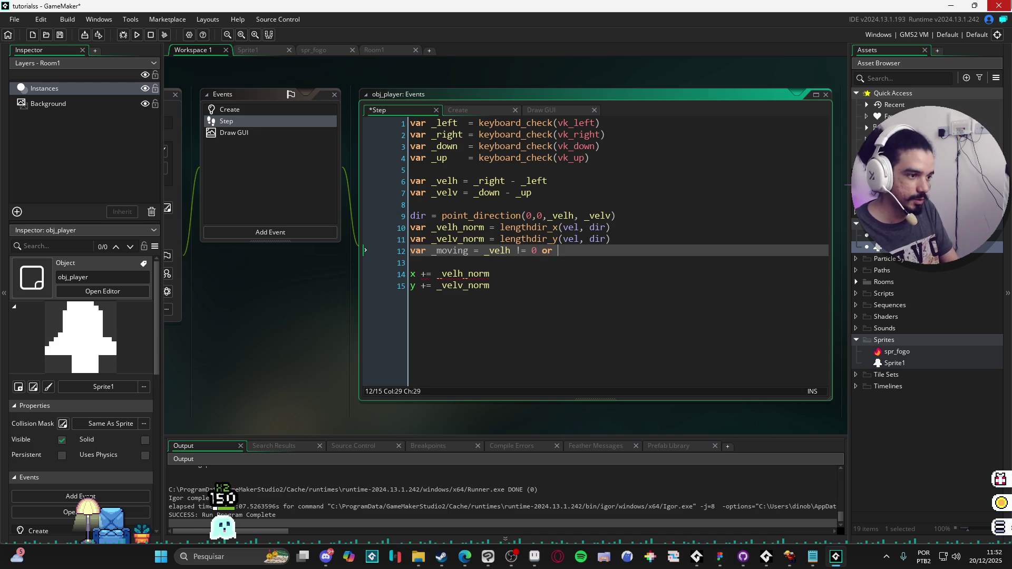
text(_velv != 0)
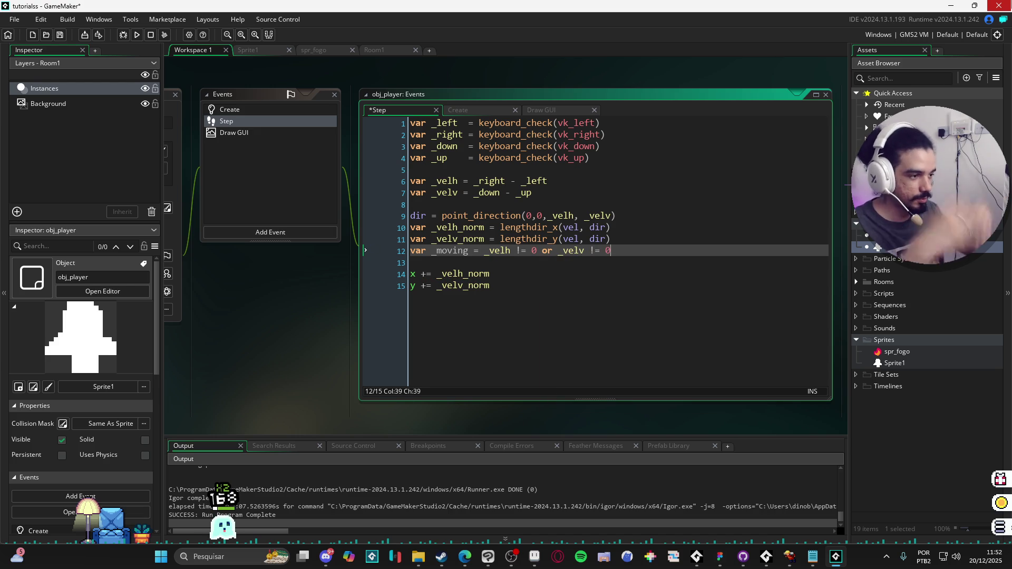
Add if (_moving) above the x and y updates and indent them under it.
double_click(449, 252)
click(491, 263)
key(Return)
key(Return)
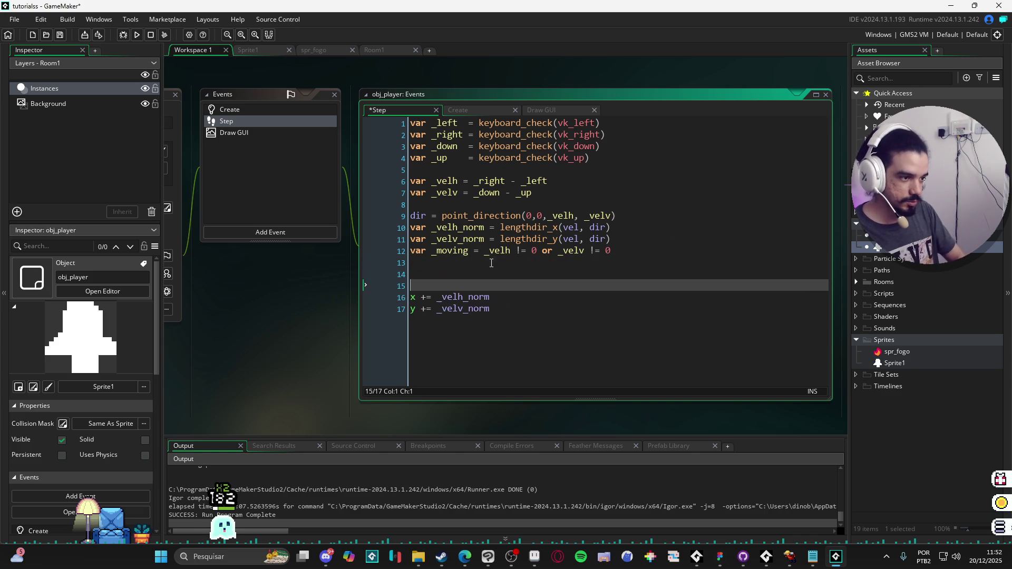
key(Up)
text((_moving)
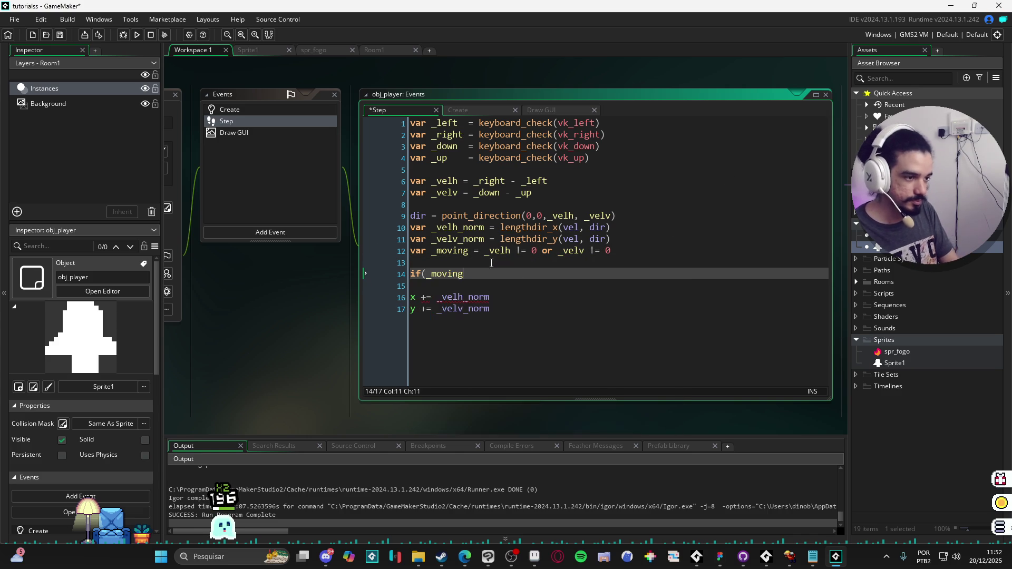
drag(411, 297, 493, 309)
key(Tab)
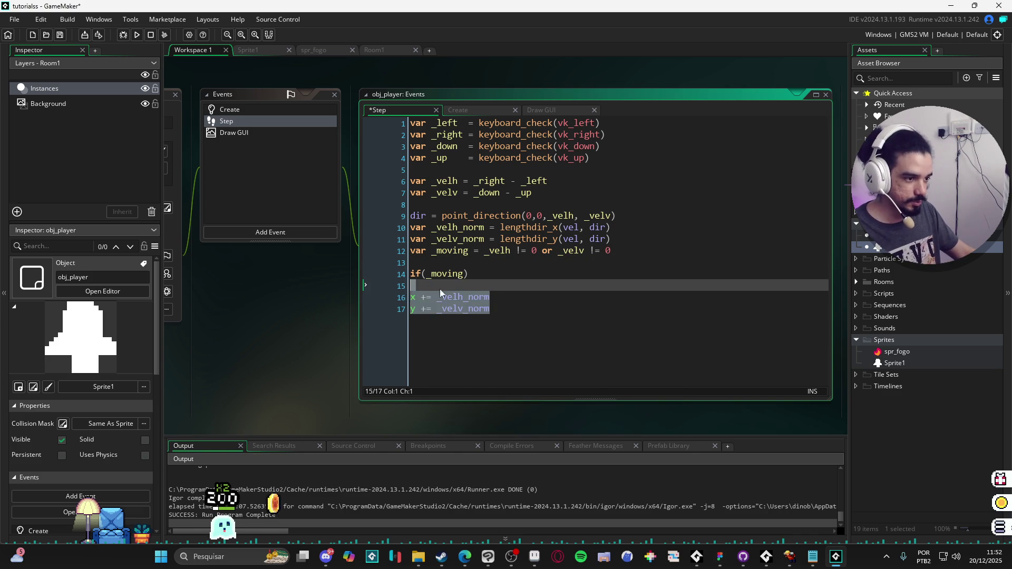
Close the if block with a brace, save, and remove the blank line after the if.
click(589, 315)
key(Return)
text(})
key(ctrl+s)
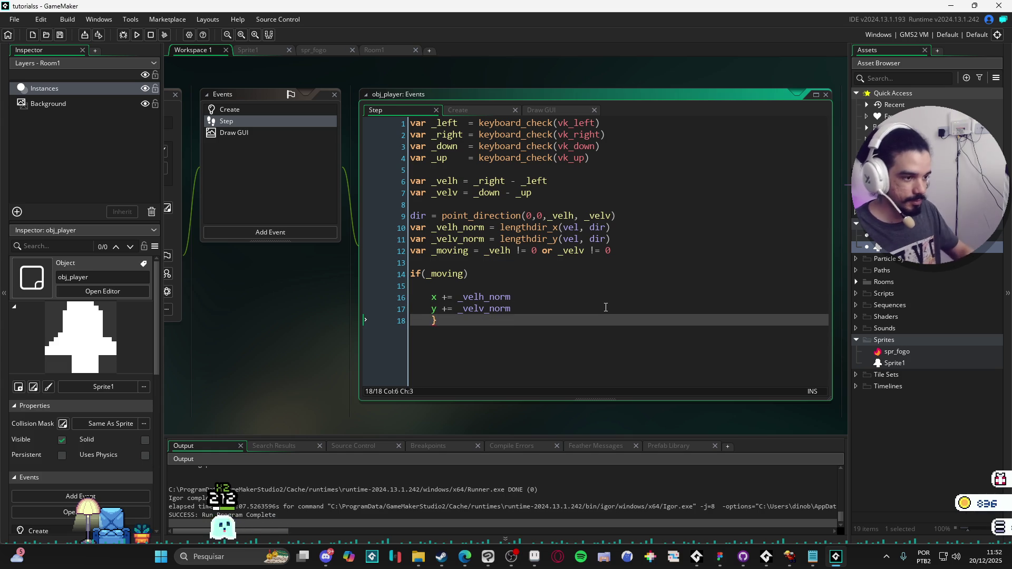
click(486, 286)
key(BackSpace)
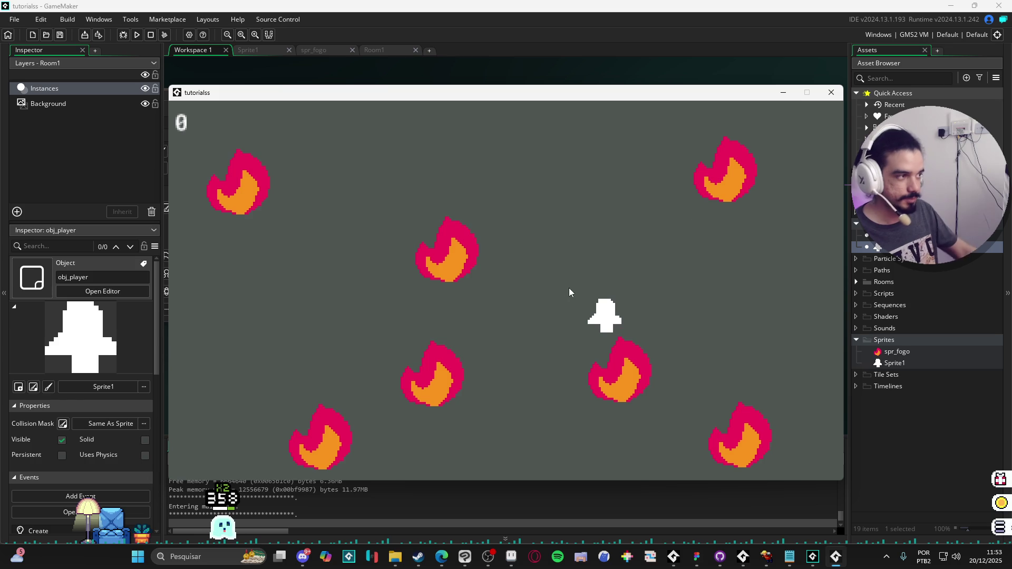
Change vel in the Create event from 2 to 1 and test-run the game.
key(Escape)
click(280, 108)
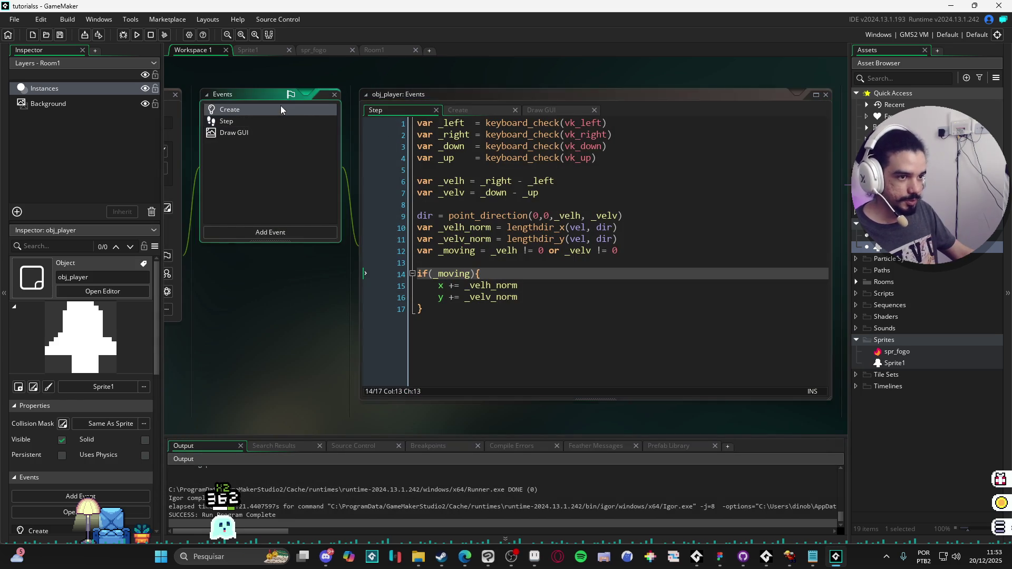
key(Up)
key(Up)
key(BackSpace)
text(1)
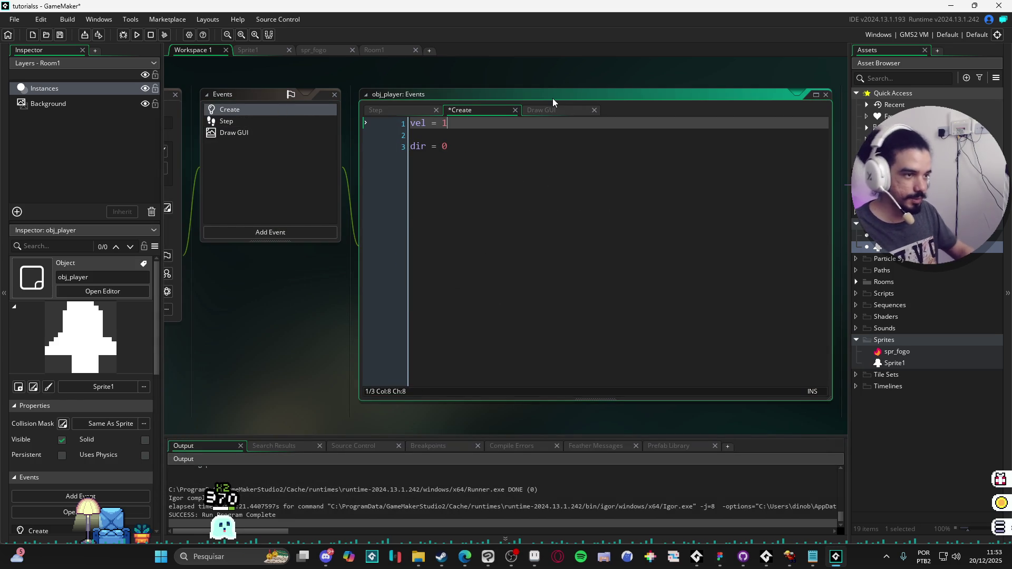
key(F5)
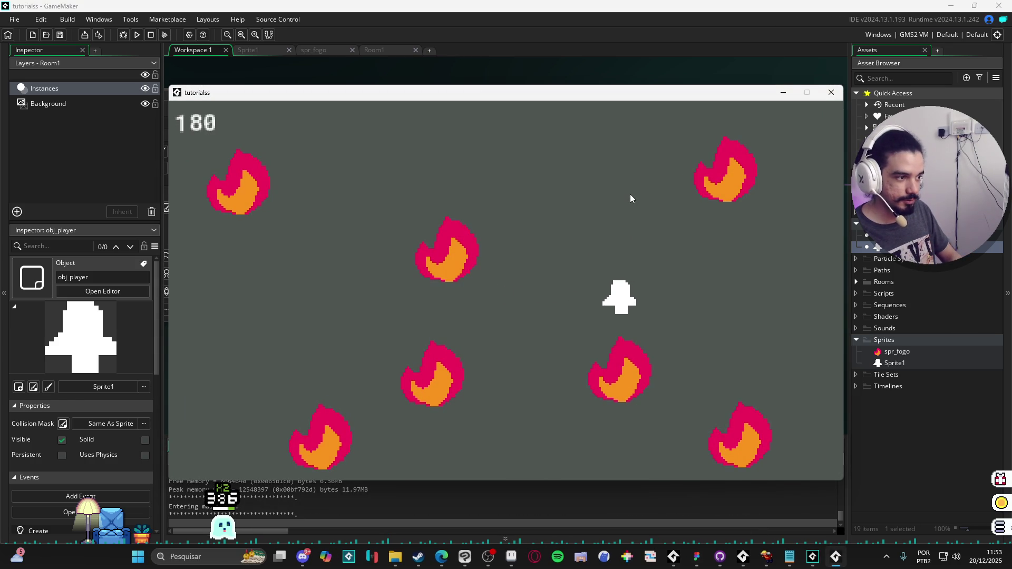
click(831, 92)
Add two blank lines above var _moving in the Step code.
click(264, 124)
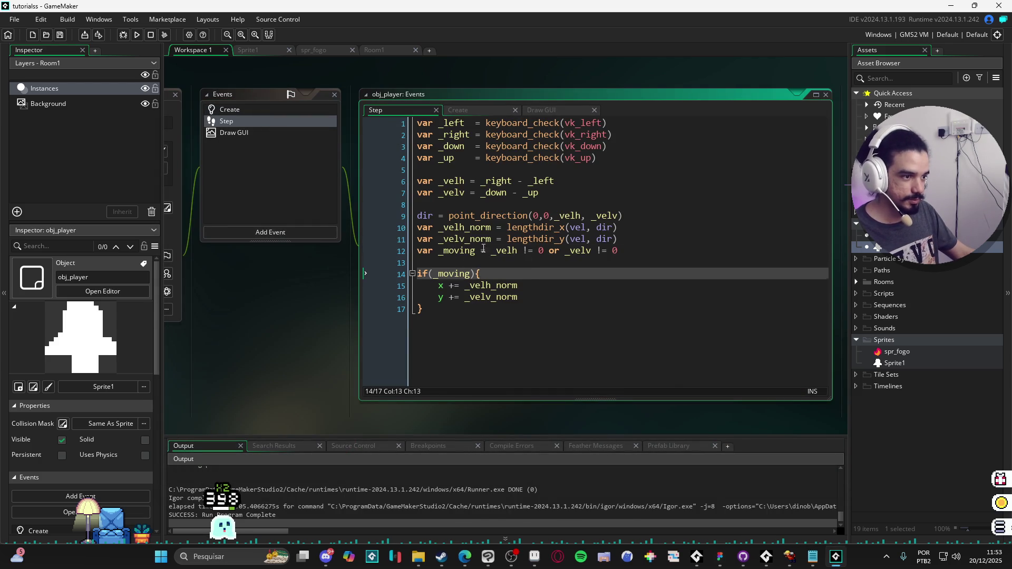
click(481, 250)
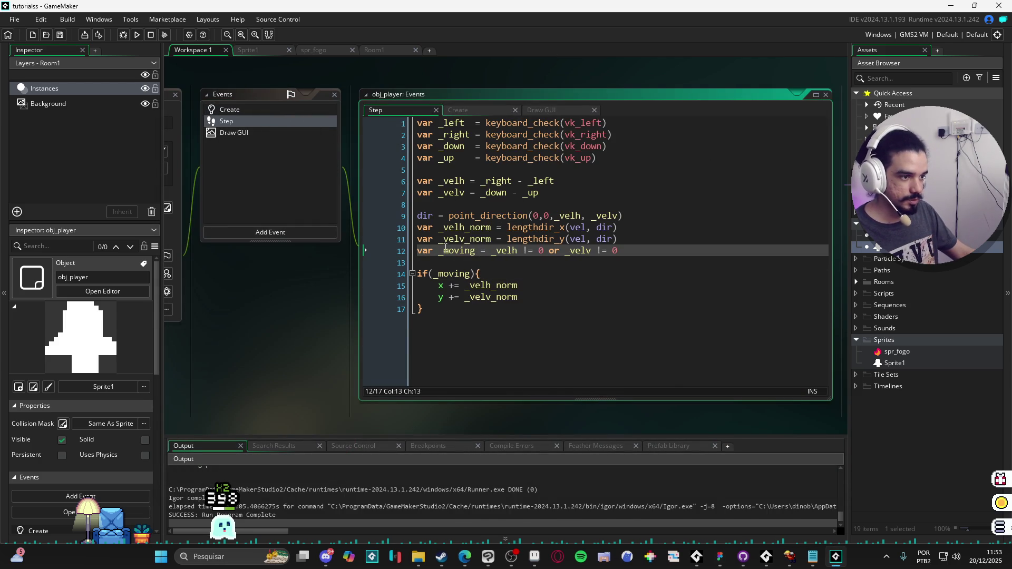
key(Home)
key(Return)
click(467, 252)
key(Return)
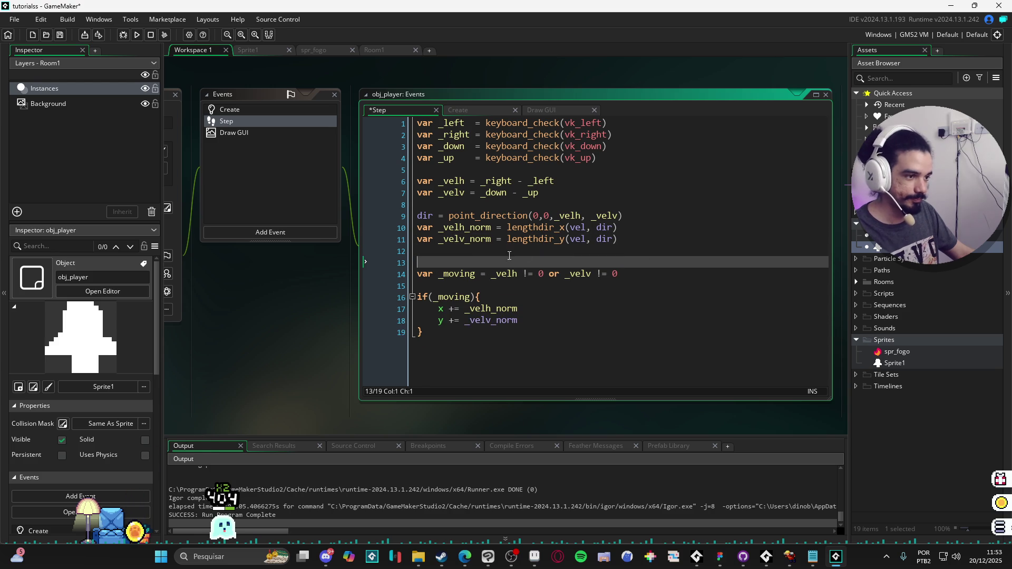
click(254, 110)
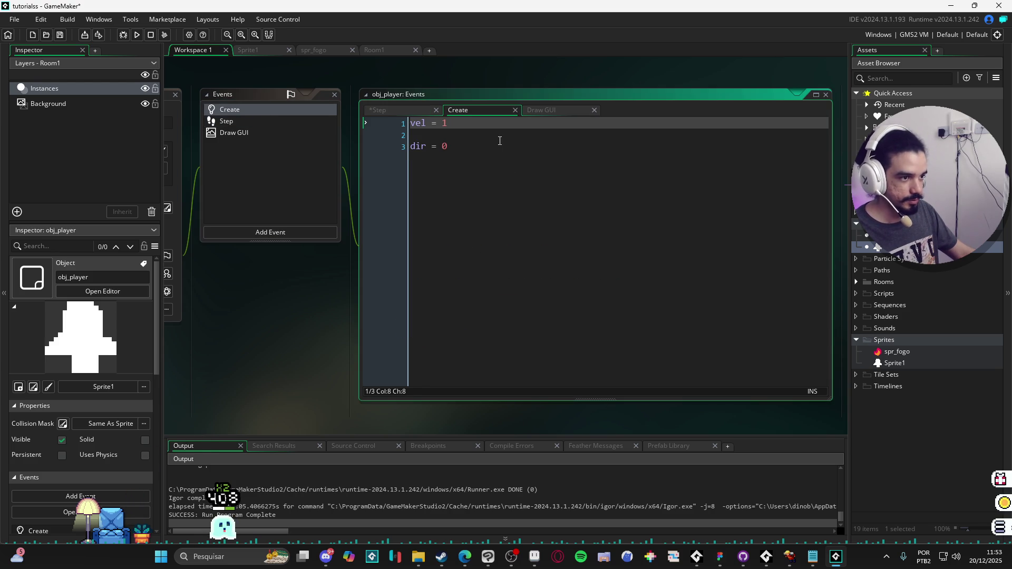
In the Create event, add a debug struct with velv, velh and ang set to 0, and save.
click(531, 143)
key(Return)
text(d)
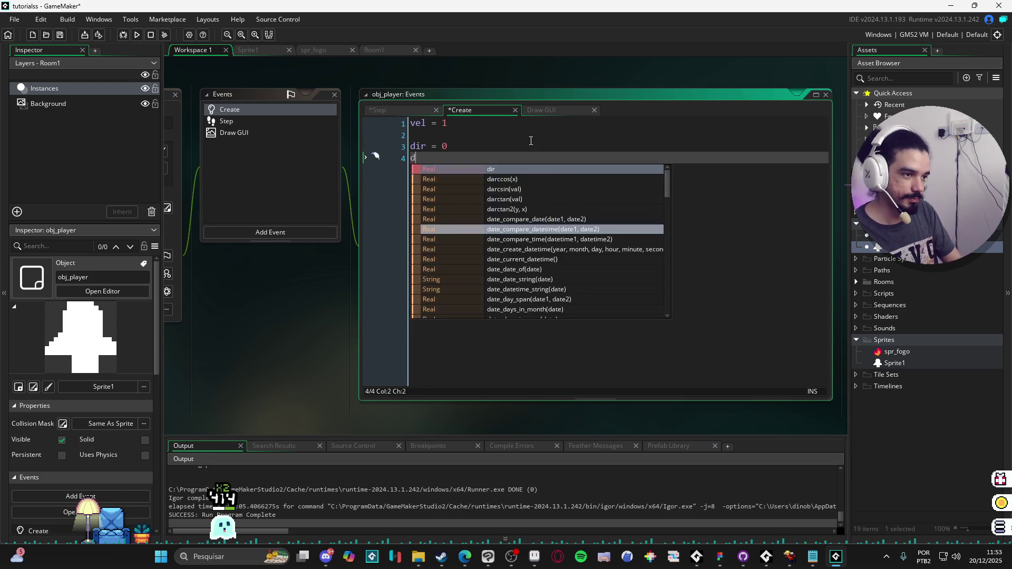
text(ebug = {)
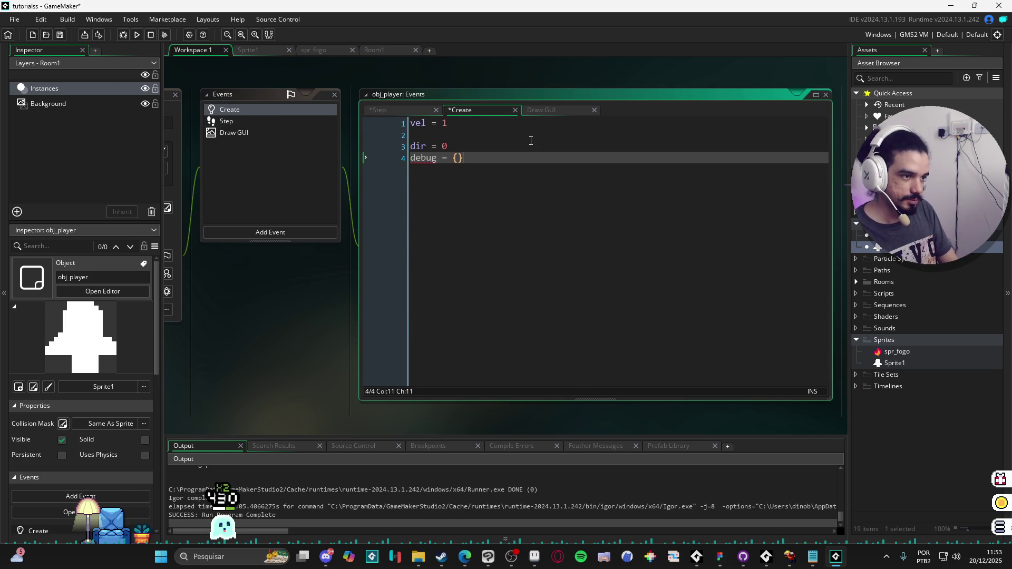
key(Left)
key(Return)
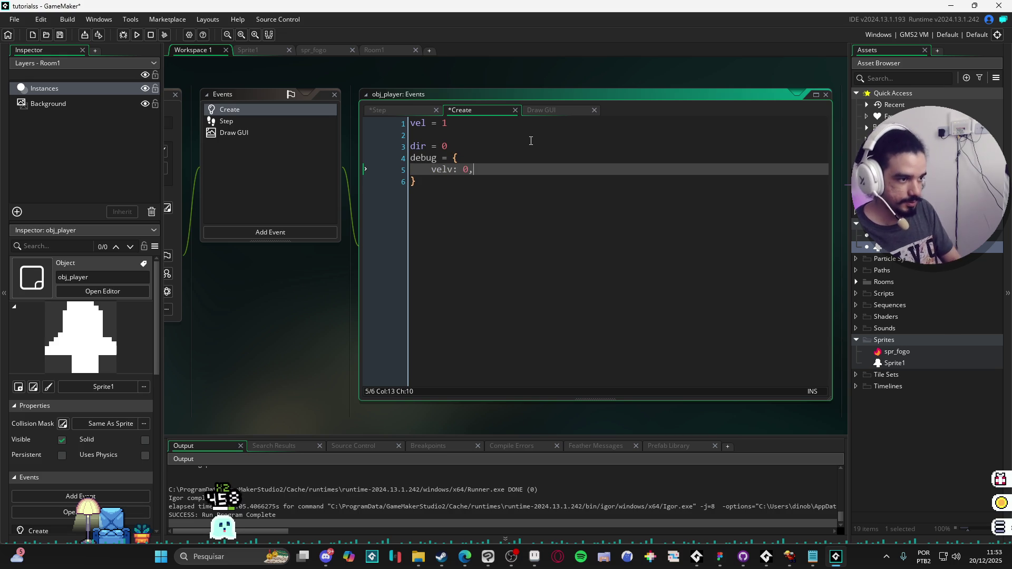
key(Return)
text(velh:)
text(0)
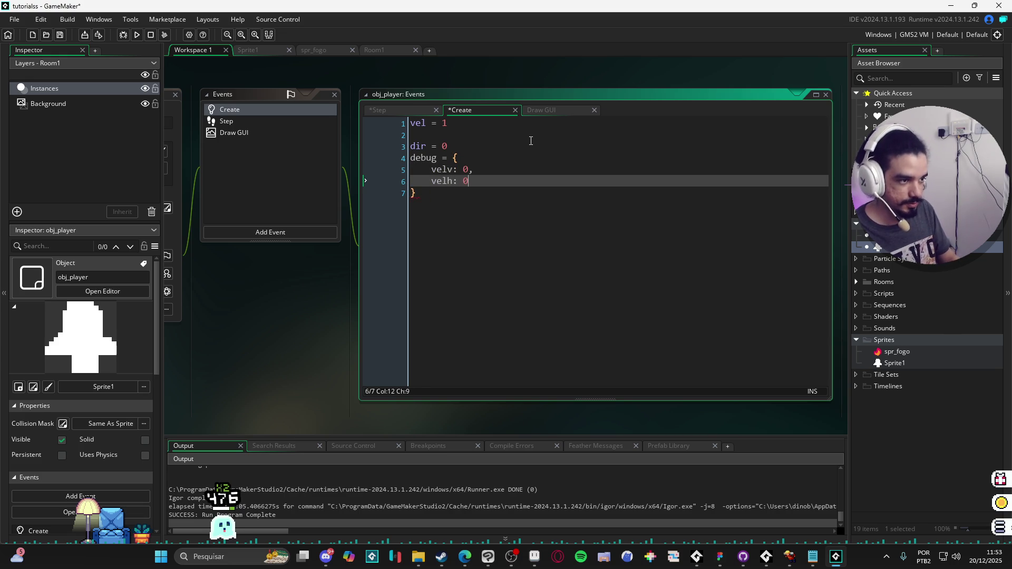
text(,)
key(Return)
text(ang: 0)
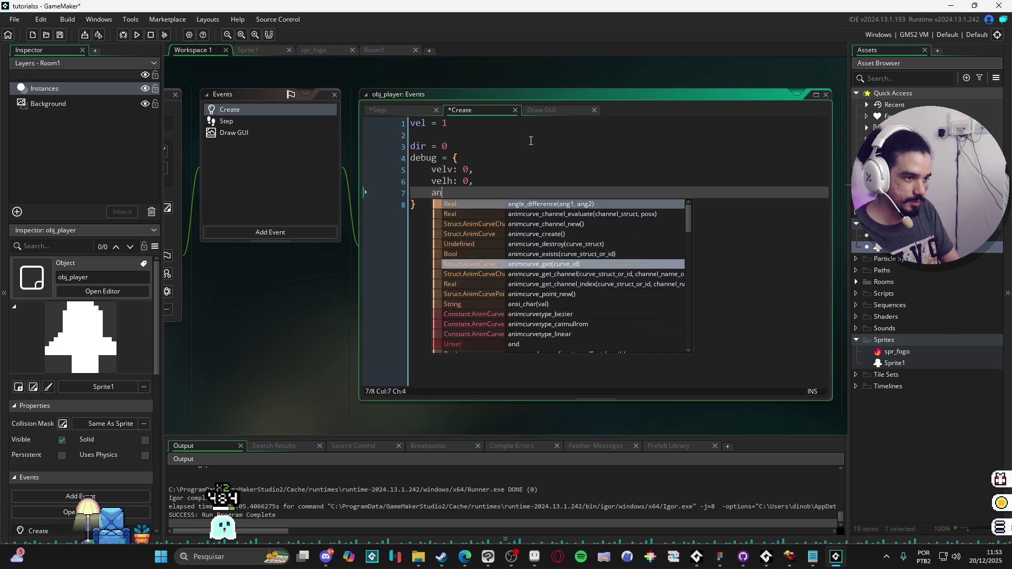
key(ctrl+s)
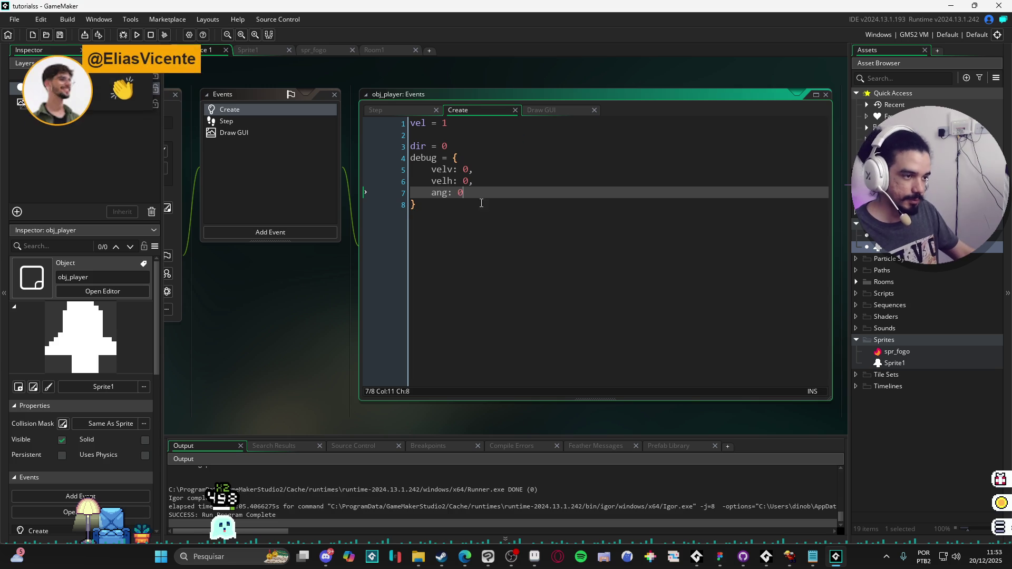
Change the Draw GUI text argument from dir to debug.
click(268, 129)
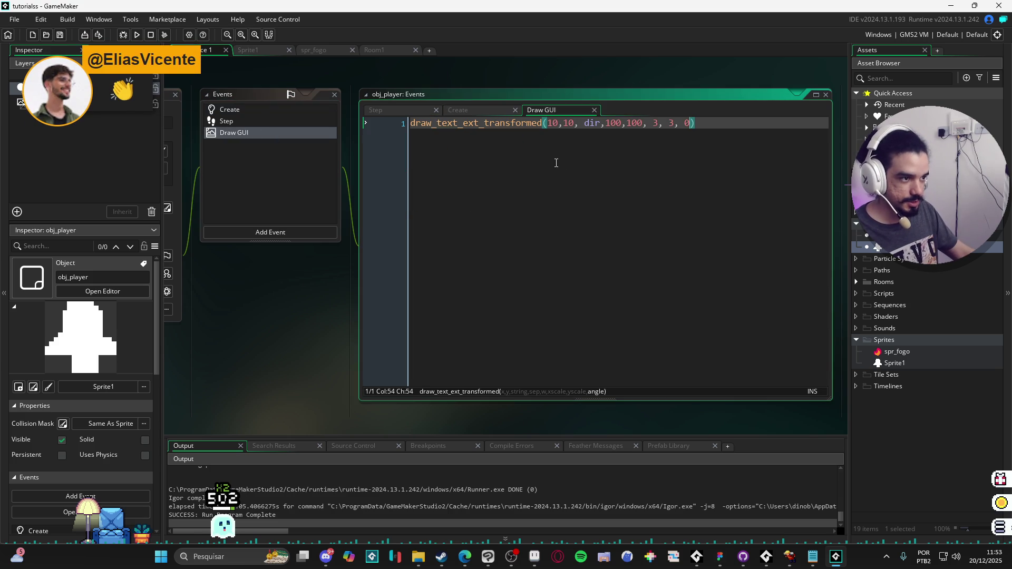
double_click(587, 121)
text(debufg)
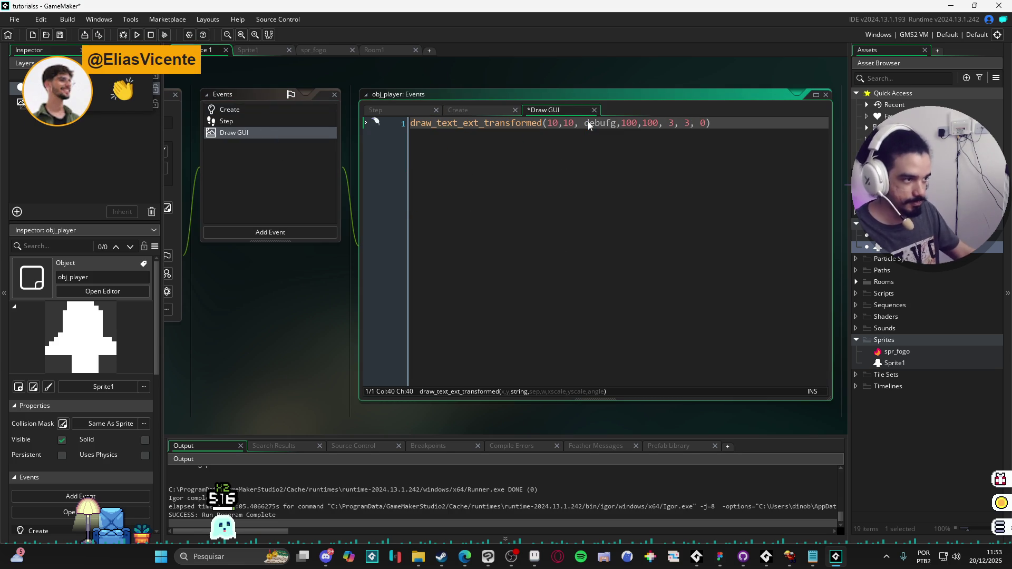
key(BackSpace)
key(BackSpace)
text(g)
click(236, 121)
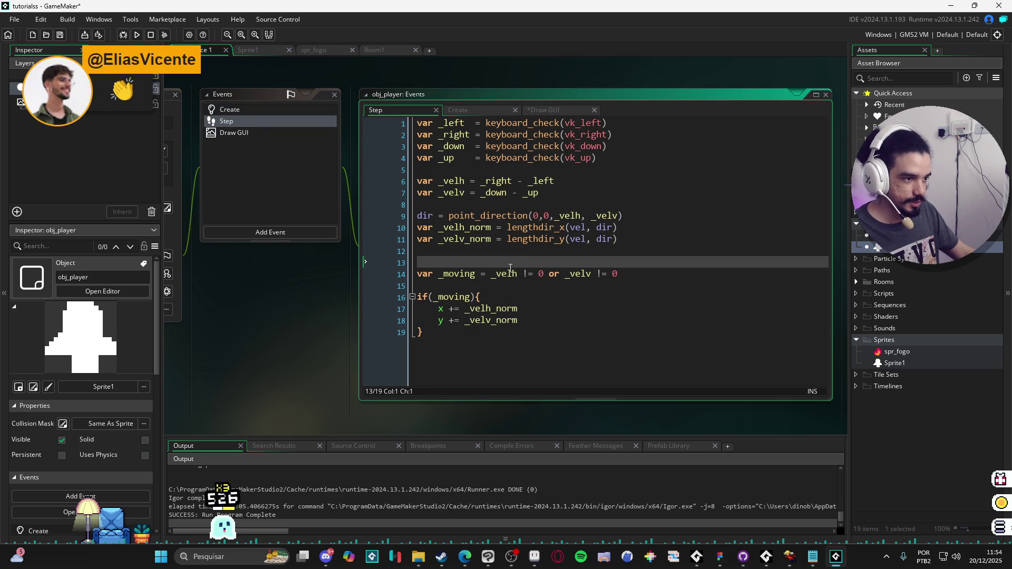
Assign _velh_norm to debug.velh, _velv_norm to debug.velv, and dir to debug.dir in the Step event.
text(debu)
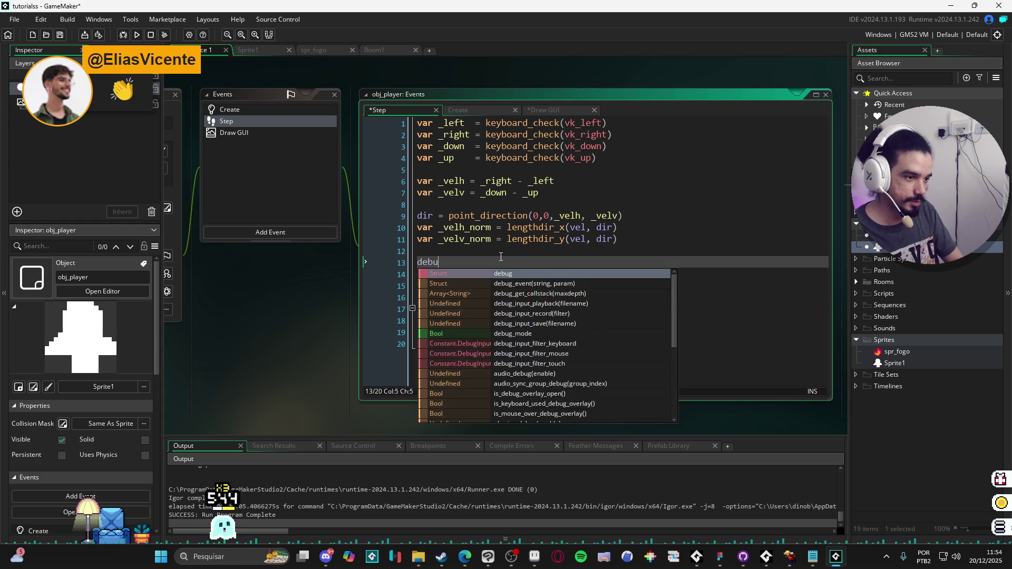
text(g.velh =)
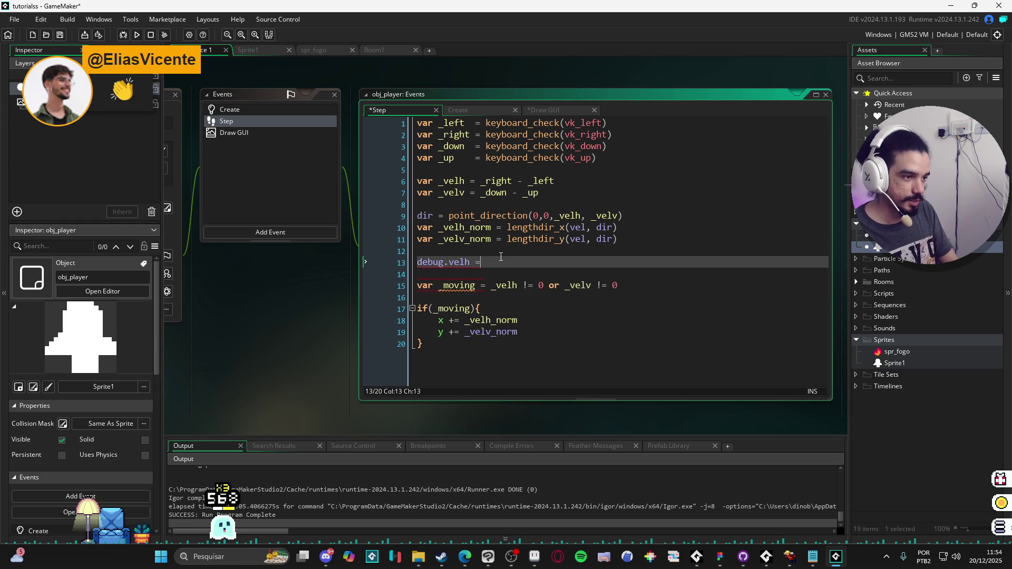
text( _velh_norm)
key(Return)
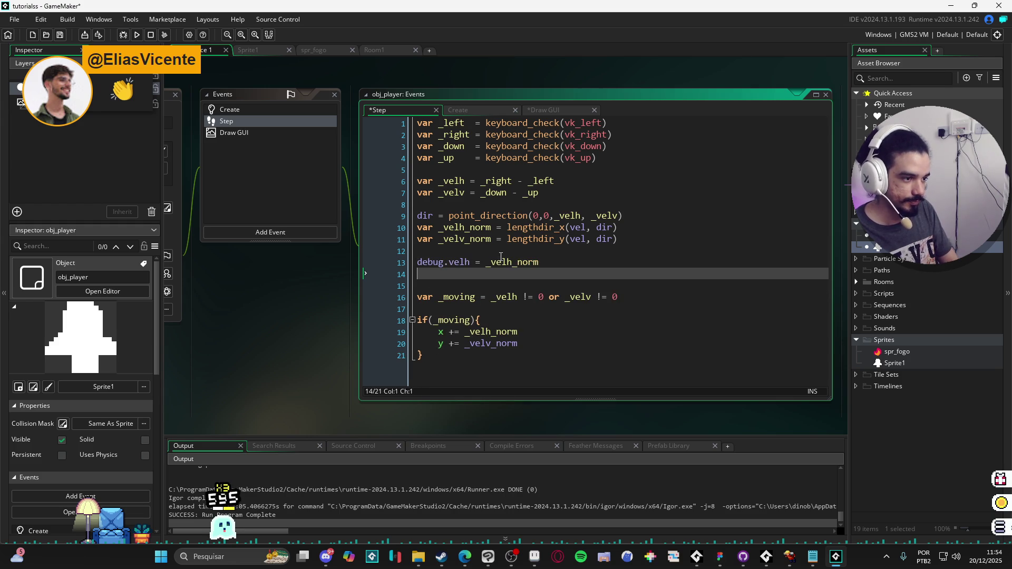
text(debug.velv = _ve)
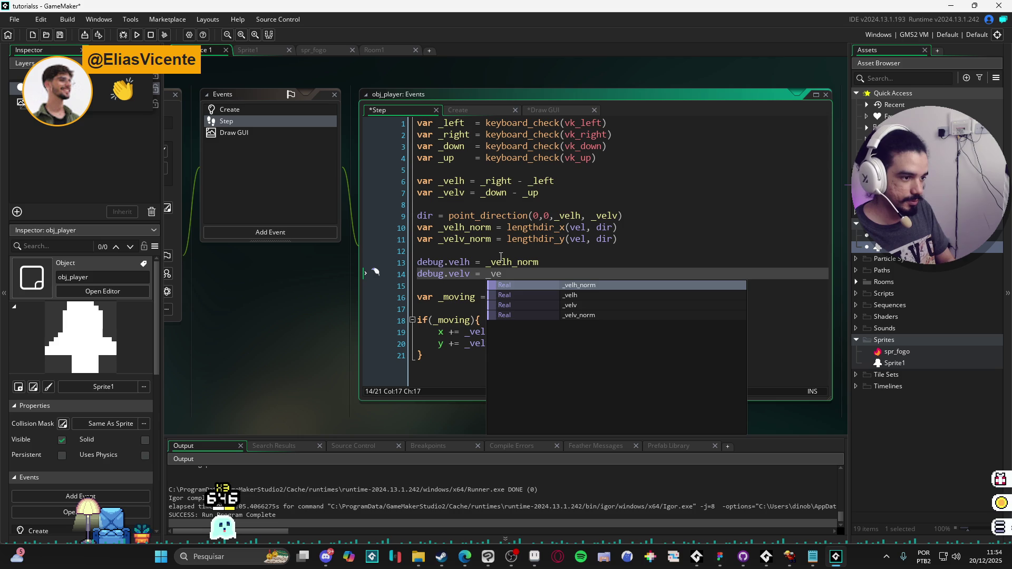
key(Down)
key(Down)
key(Down)
key(Return)
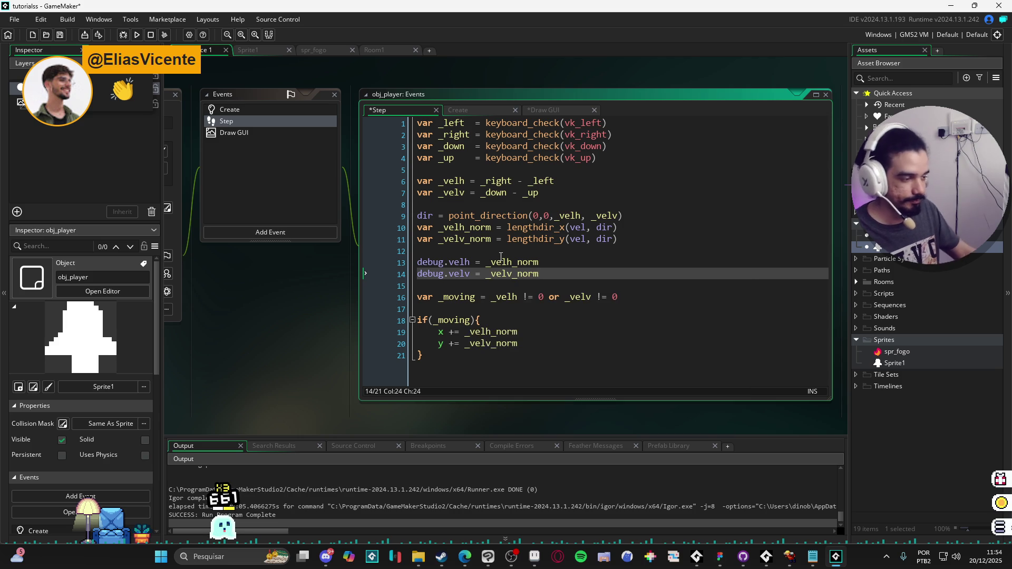
key(Return)
text(debu)
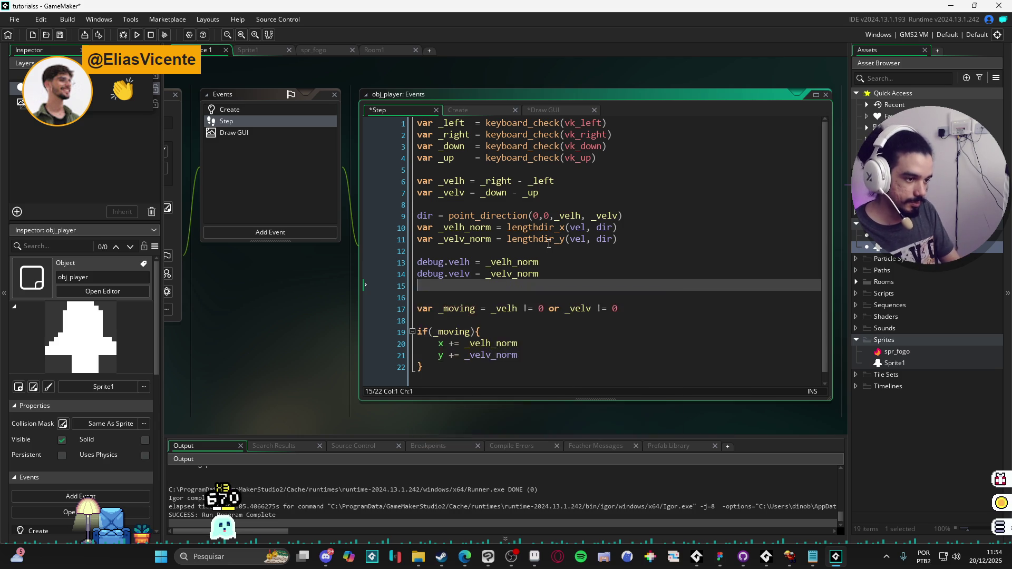
text(g.dir )
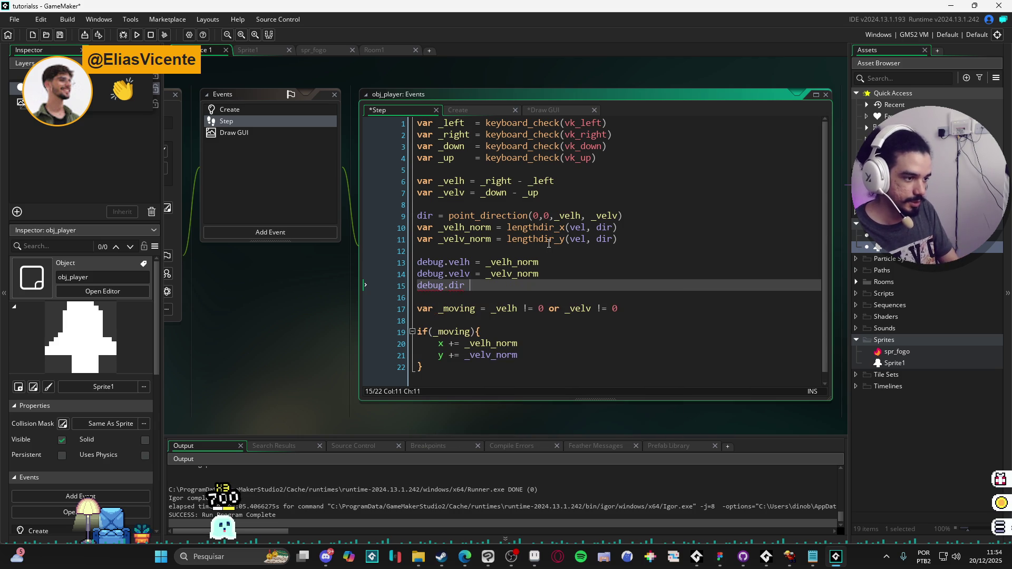
text(= dir)
Rename debug.dir to debug.ang to match the Create struct, then run the game.
click(242, 124)
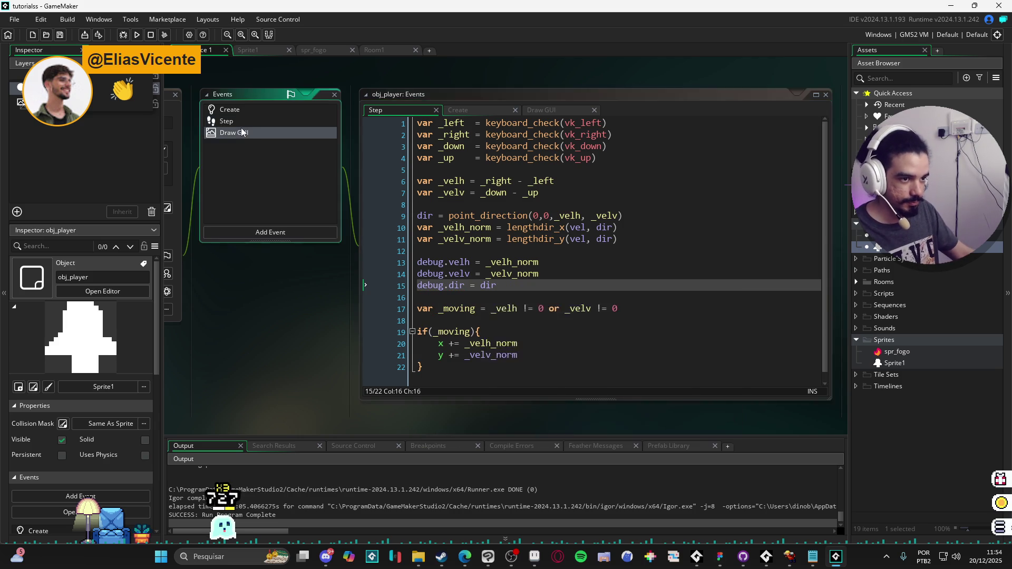
click(251, 110)
click(264, 121)
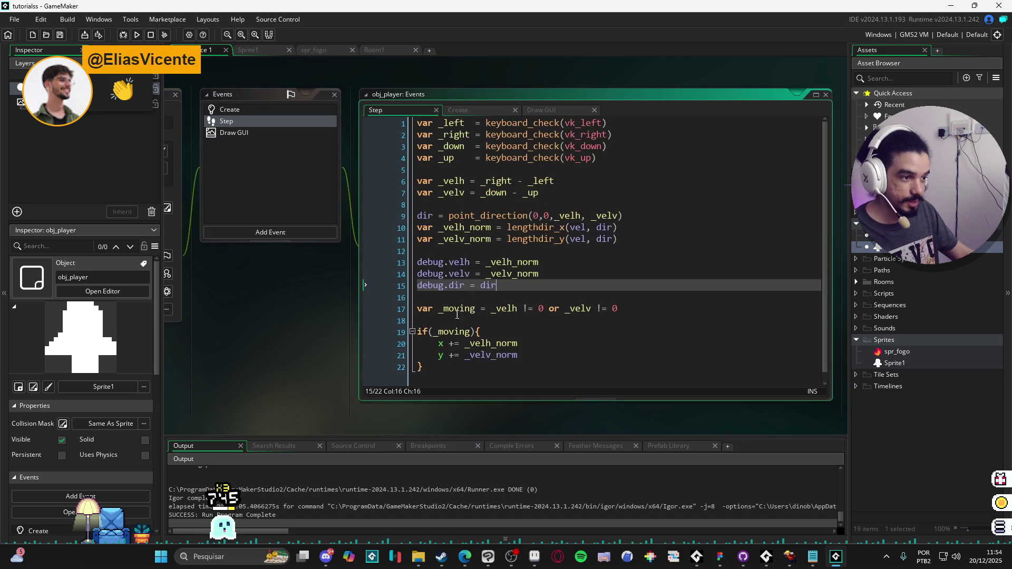
double_click(462, 284)
text(ang)
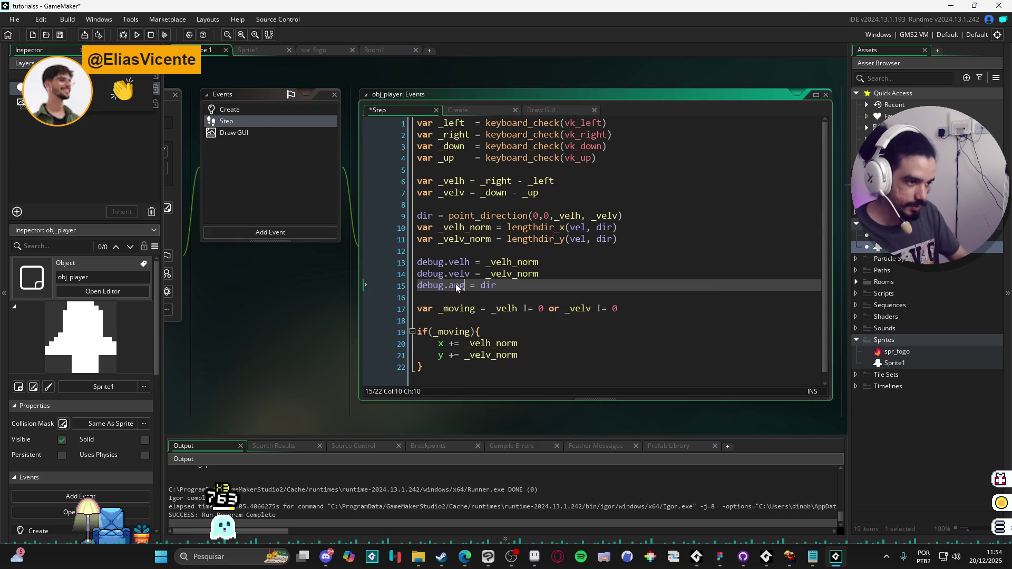
key(F5)
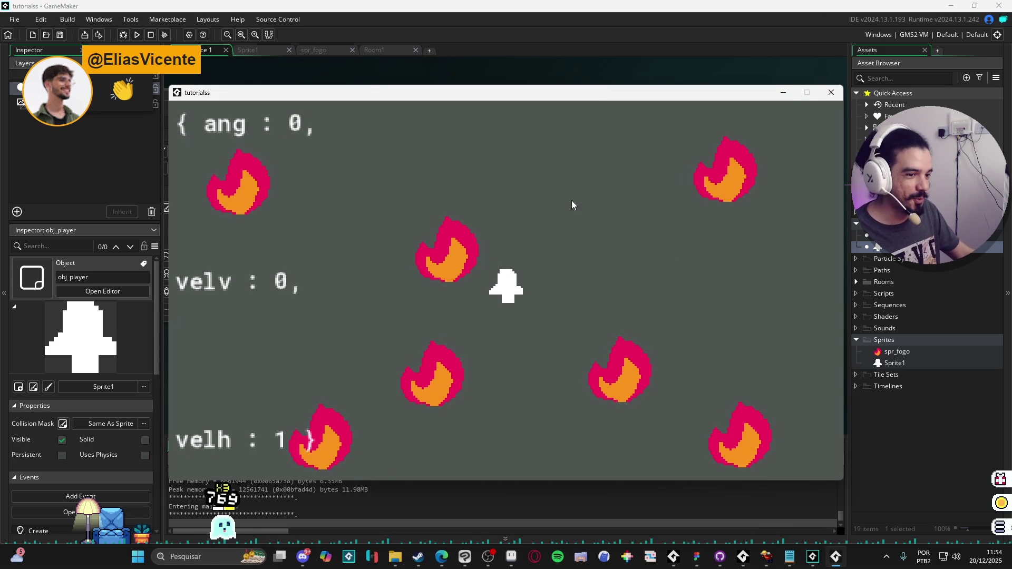
Move the player in every direction, including diagonals, watching ang, velv and velh update.
key(Up)
key(Right)
key(Down)
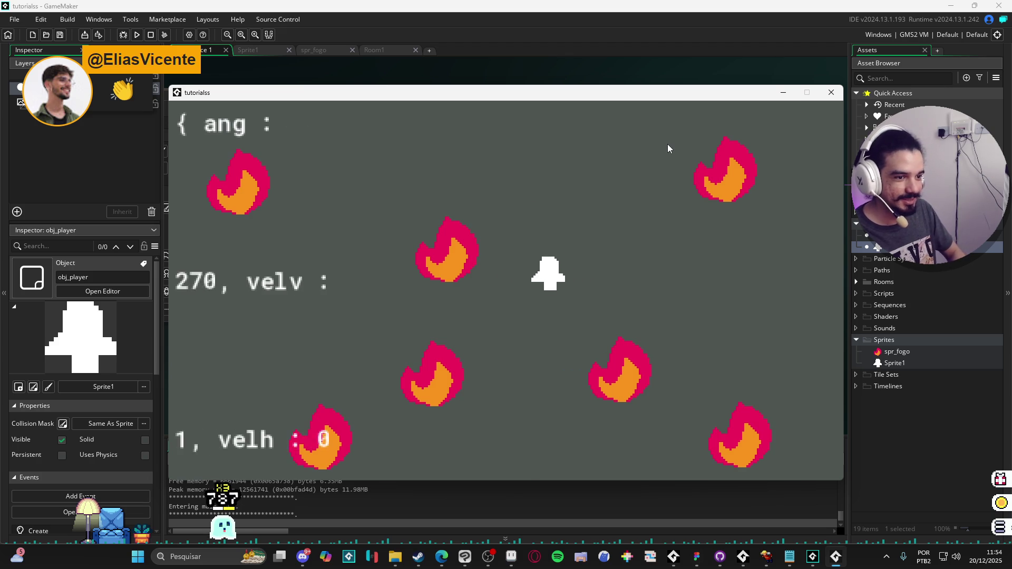
key(Right)
key(Down)
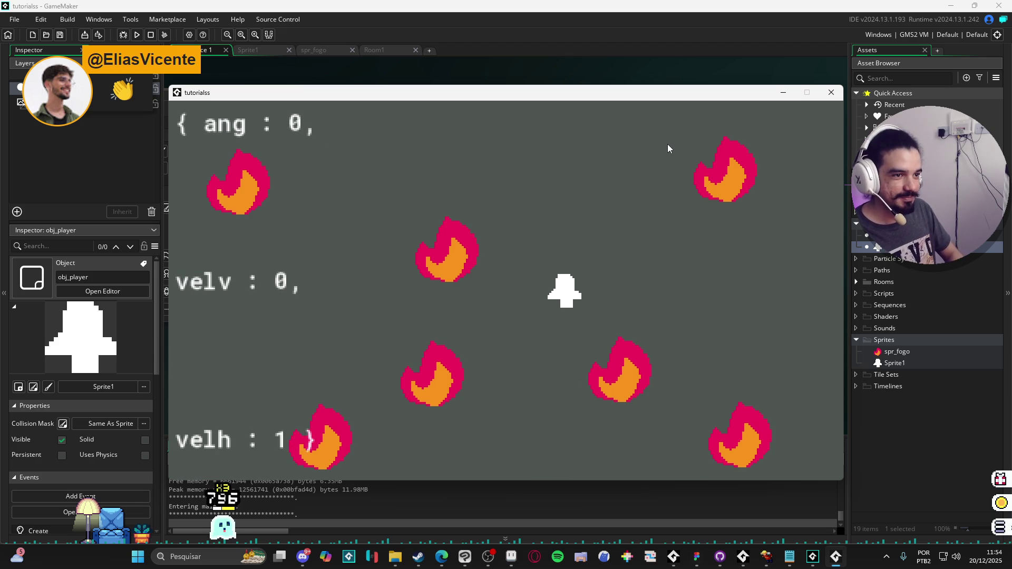
key(Right)
key(Left)
key(Right)
key(Left)
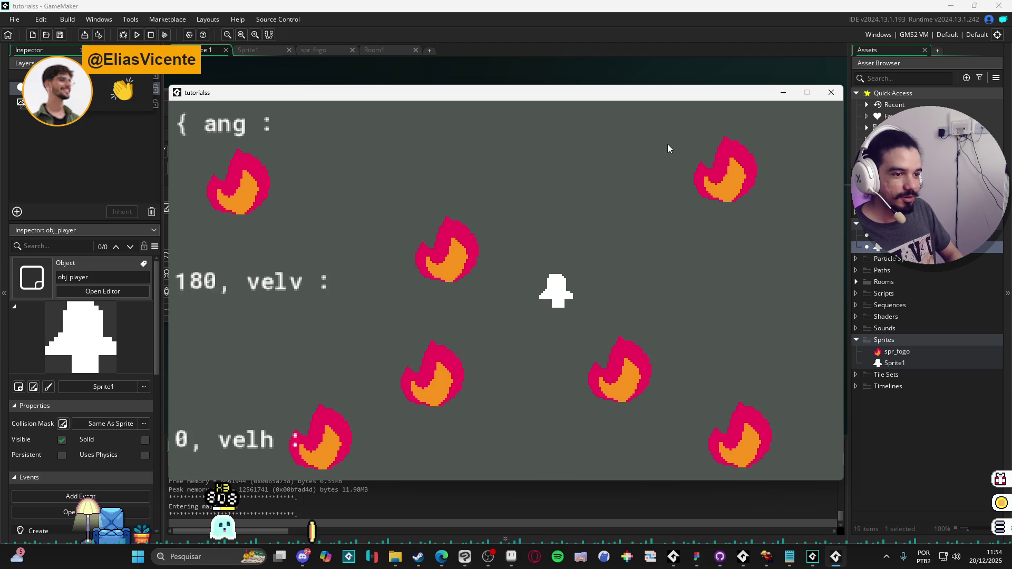
key(Right)
key(Up)
key(Left)
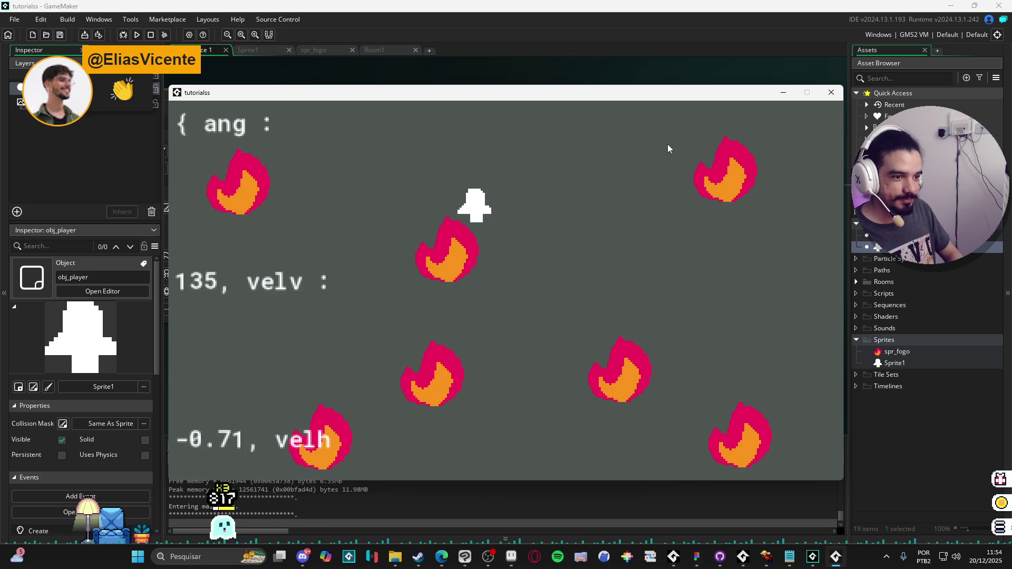
key(Down)
key(Right)
key(Up)
key(Left)
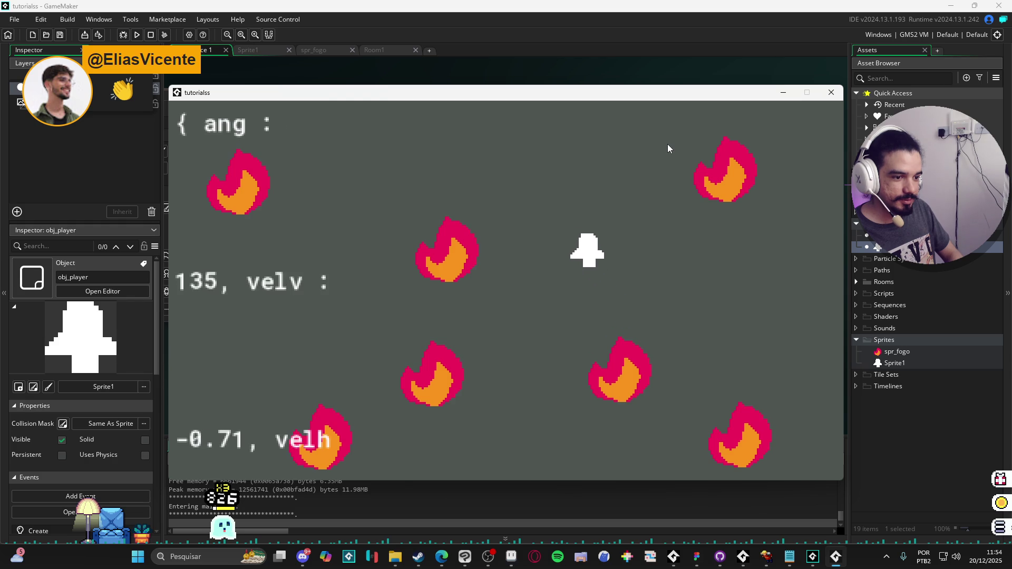
key(Right)
key(Down)
key(Left)
key(Left)
key(Right)
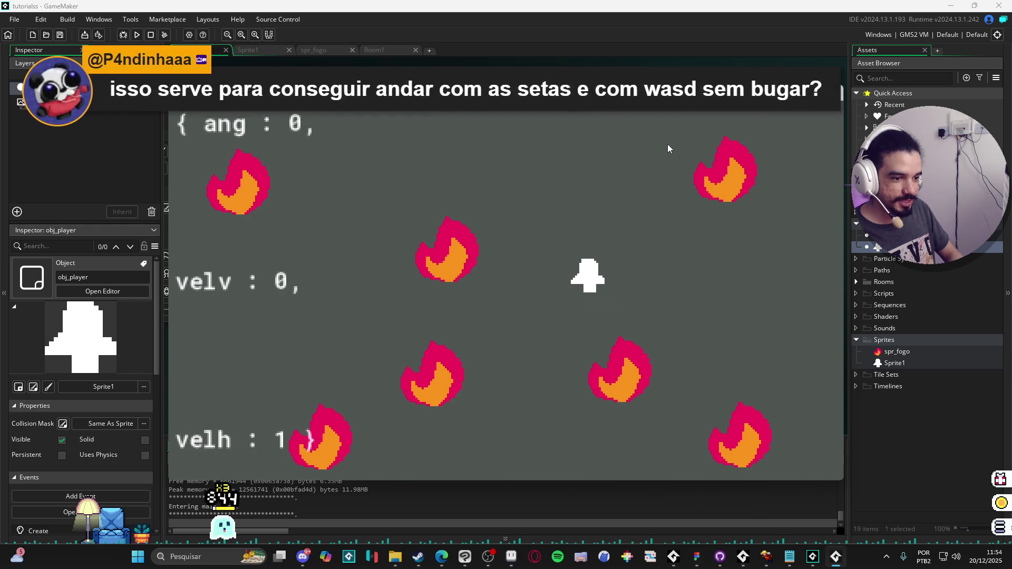
key(Left)
key(Down)
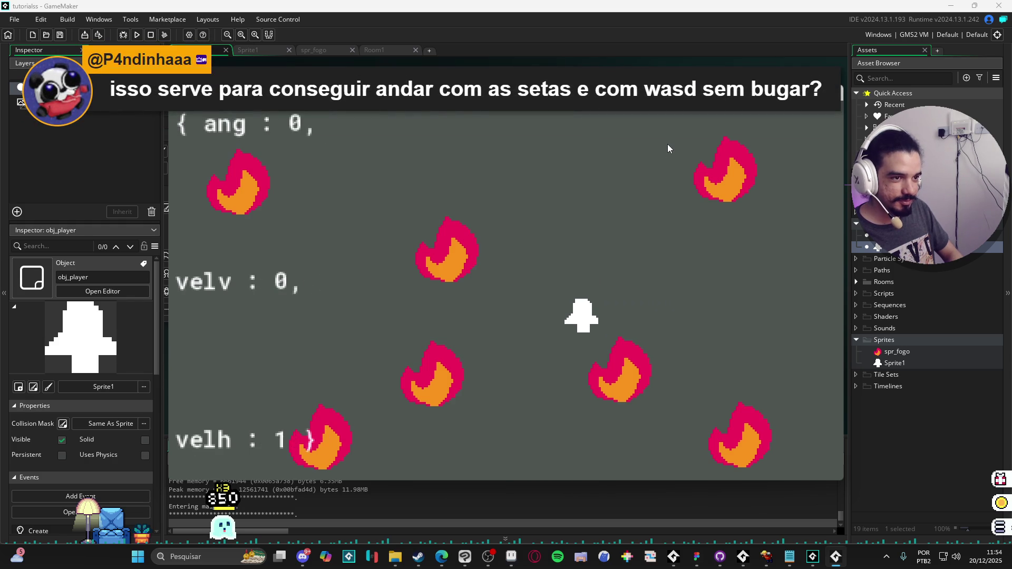
Close the game, widen the Draw GUI text width from 100 to 1000, and rerun.
click(838, 92)
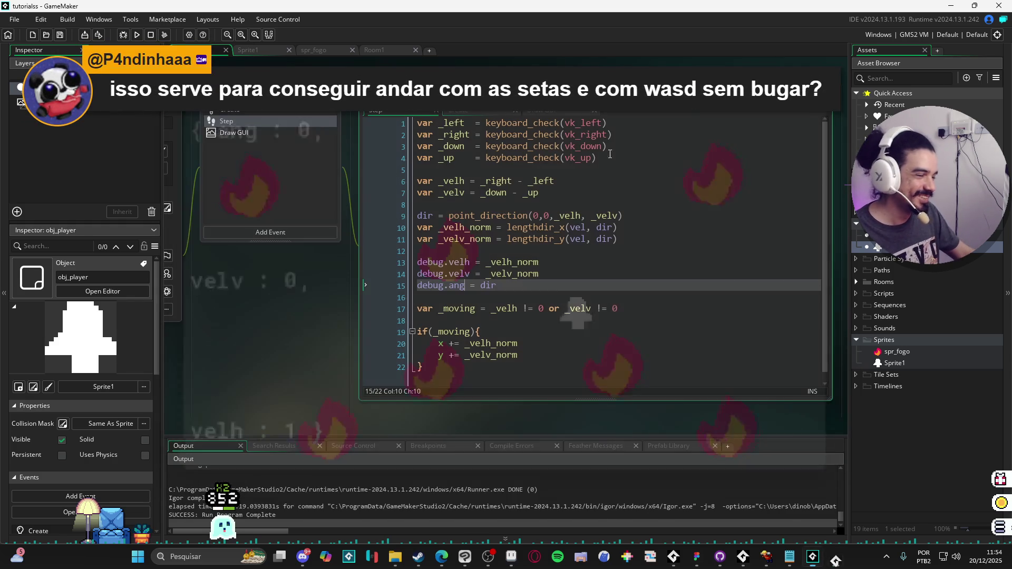
click(234, 133)
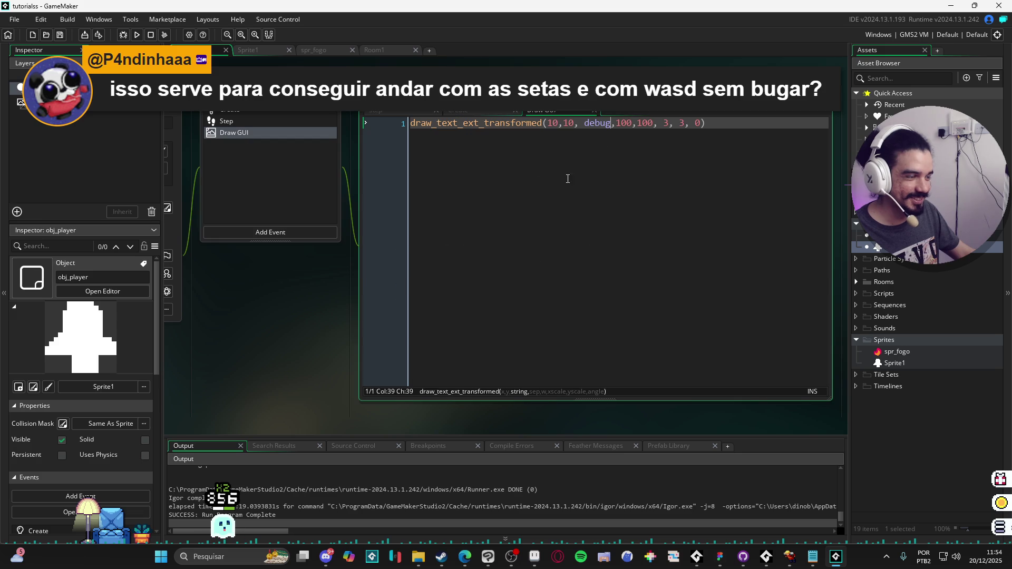
click(632, 123)
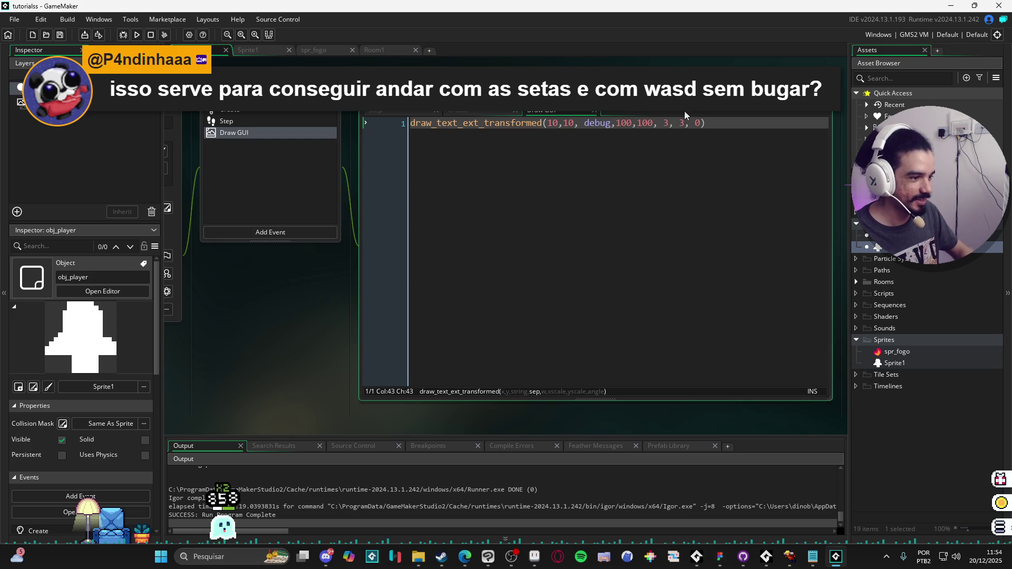
key(Right)
key(Right)
key(Right)
text(0)
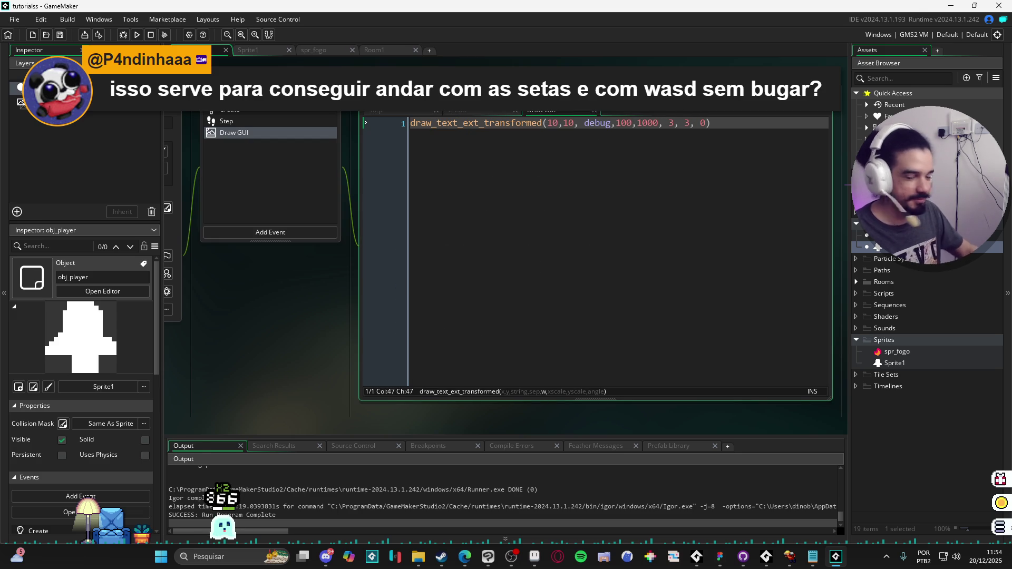
key(F5)
Move the player diagonally up-left and down-right, checking readouts like ang 135, velv -0.71, velh -0.71.
key(Down)
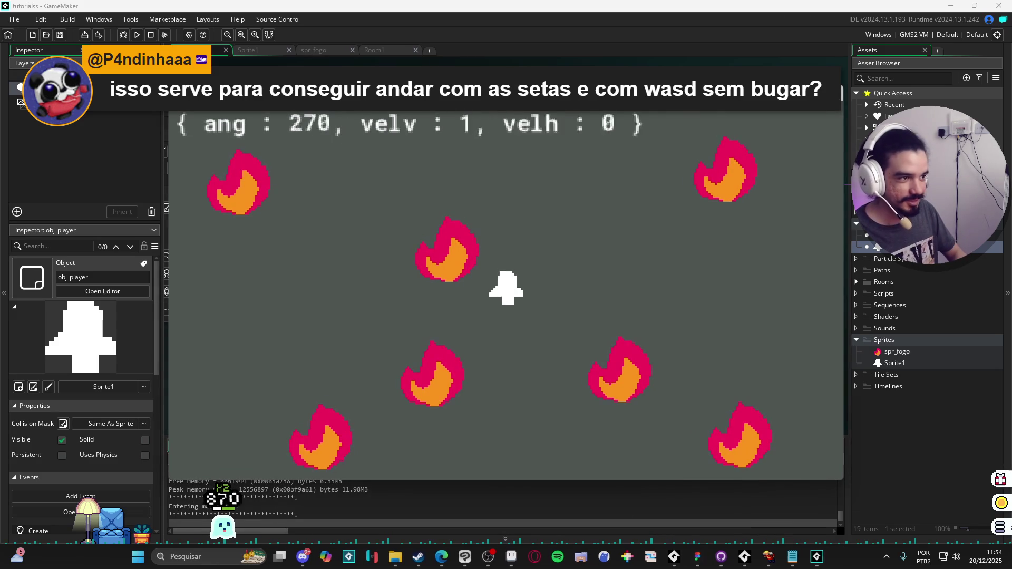
key(Right)
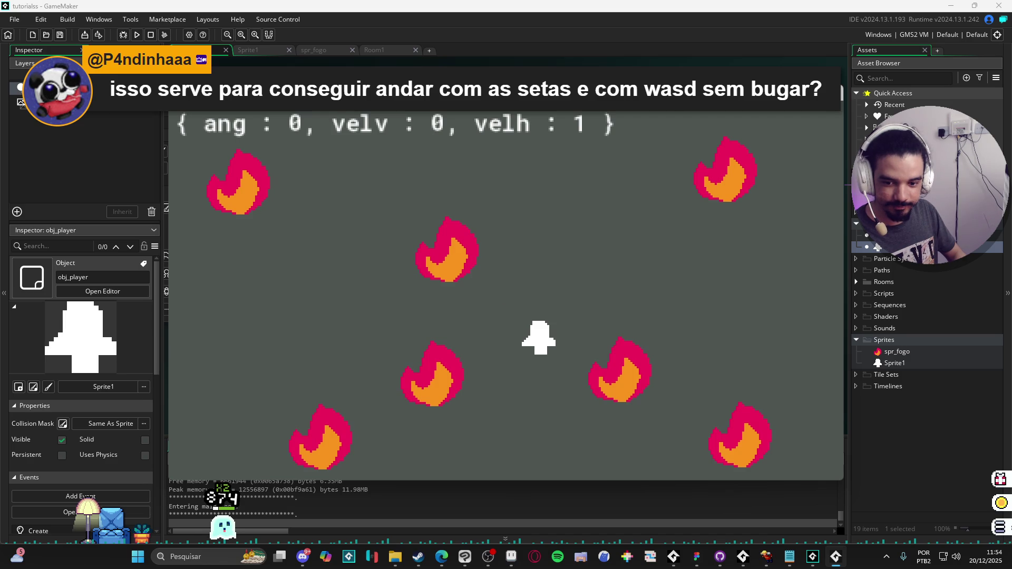
key(Left)
key(Down)
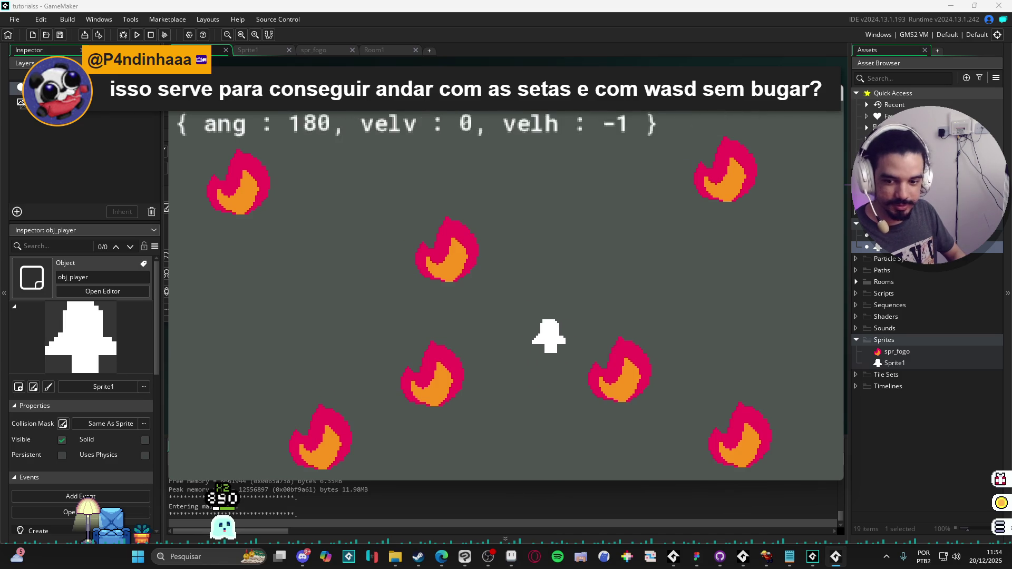
key(Up)
key(Right)
key(Down)
key(Left)
key(Up)
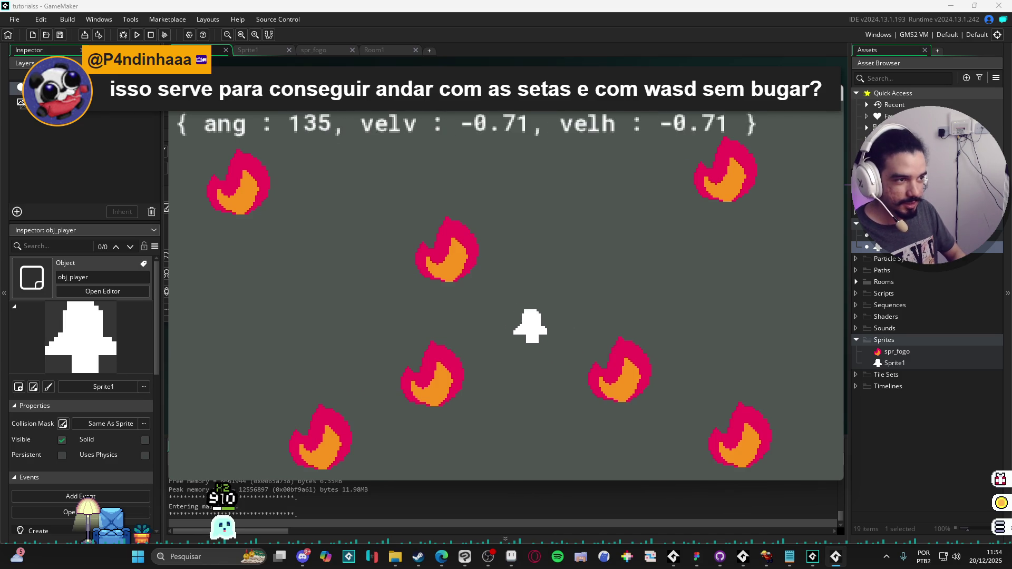
key(Right)
key(Down)
key(Up)
key(Left)
key(Down)
key(Right)
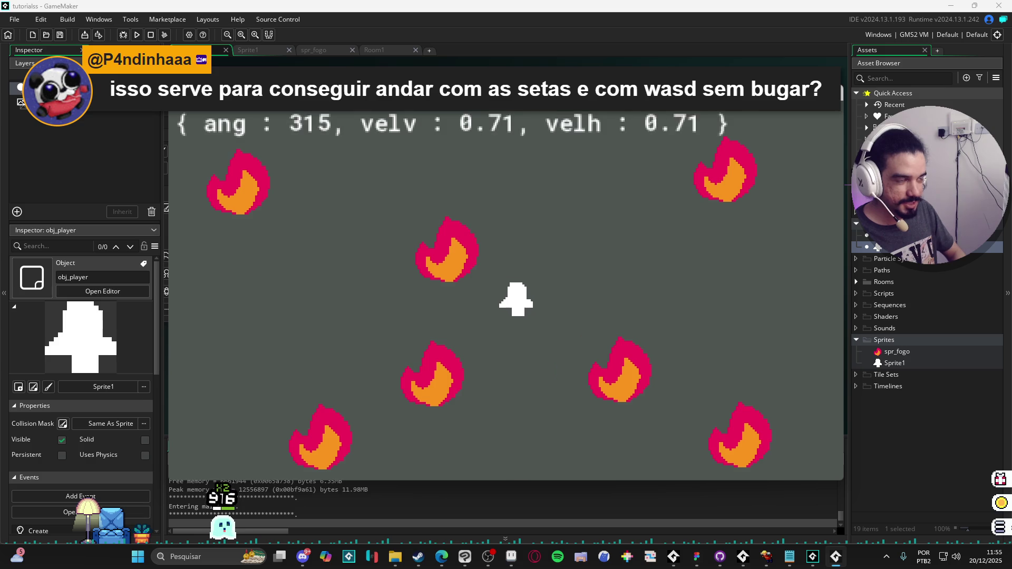
key(Up)
key(Left)
key(Down)
key(Right)
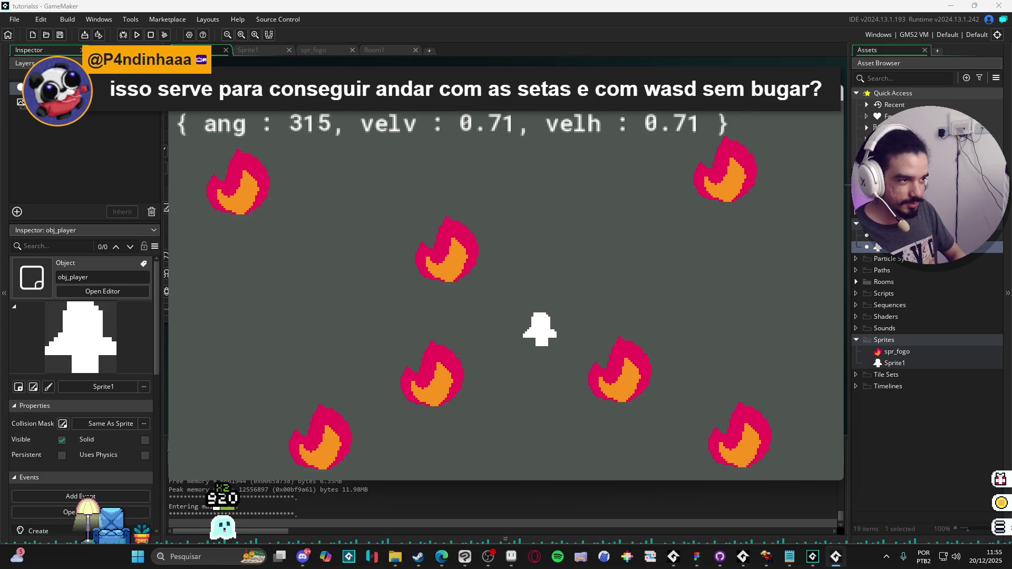
key(Up)
key(Left)
key(Down)
key(Right)
key(Up)
key(Left)
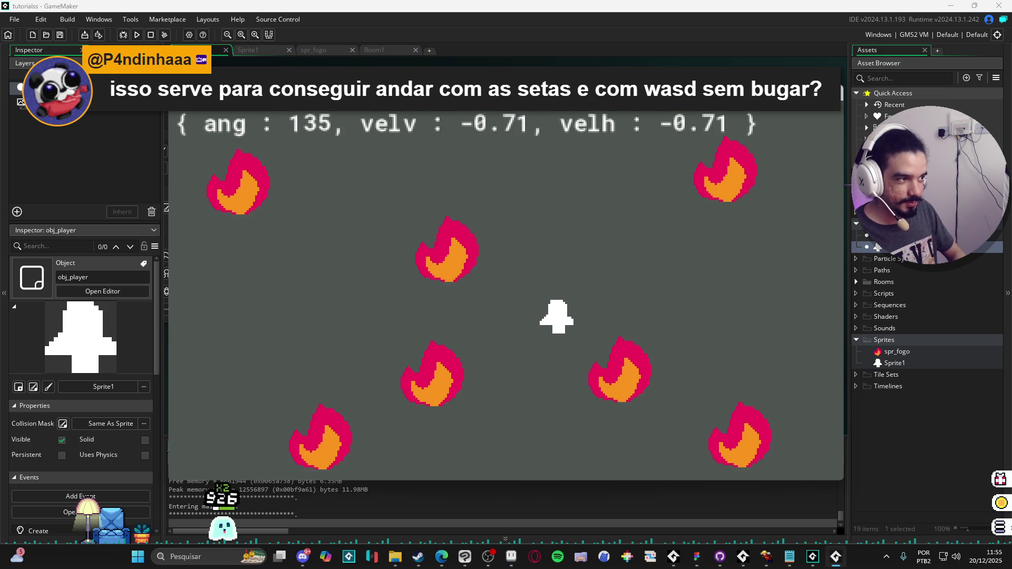
key(Down)
key(Right)
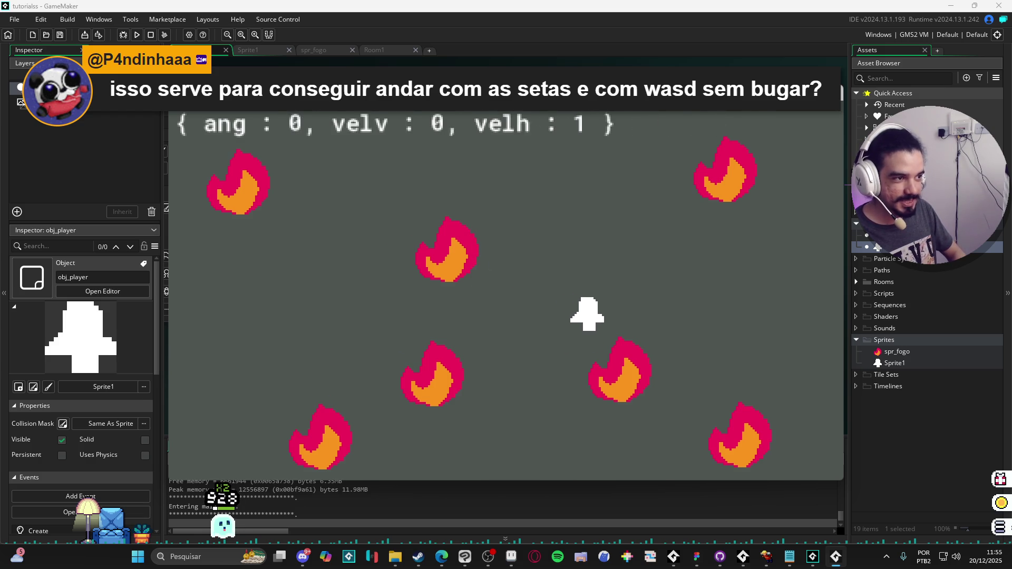
key(Up)
key(Left)
key(Down)
key(Right)
key(Up)
key(Left)
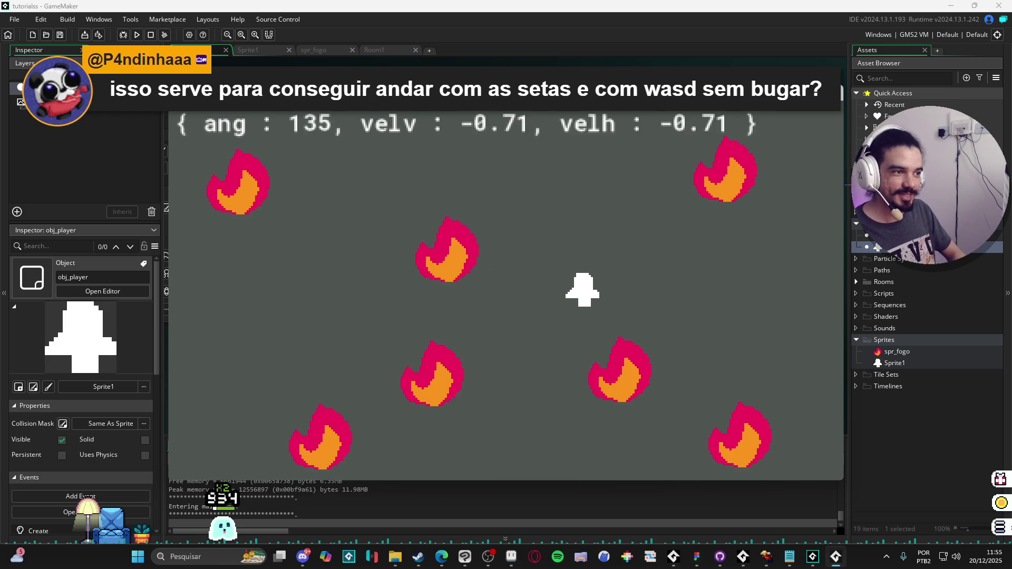
key(Right)
key(Down)
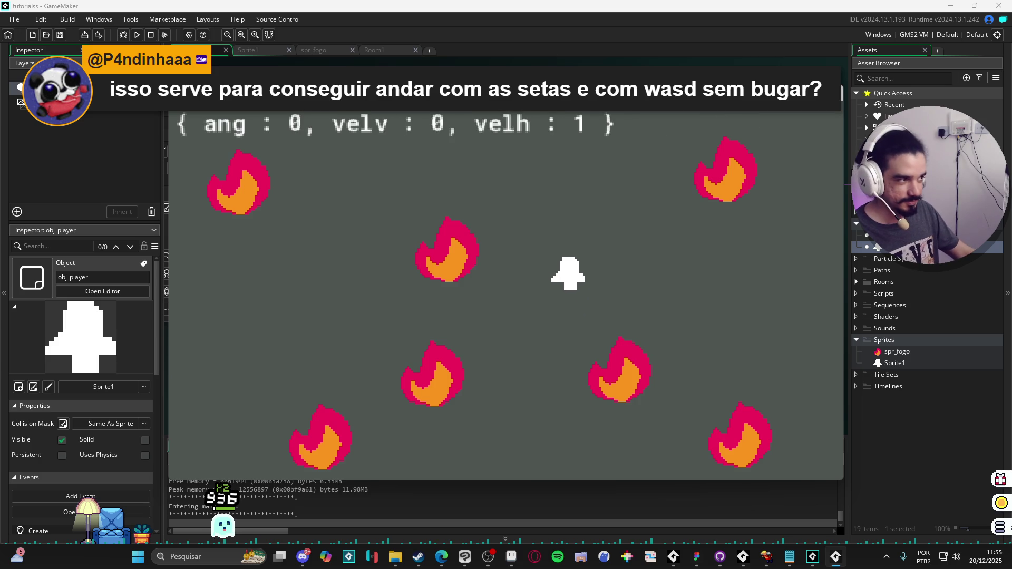
Stop the test game and review the if(_moving) movement lines in obj_player's Step code.
click(836, 94)
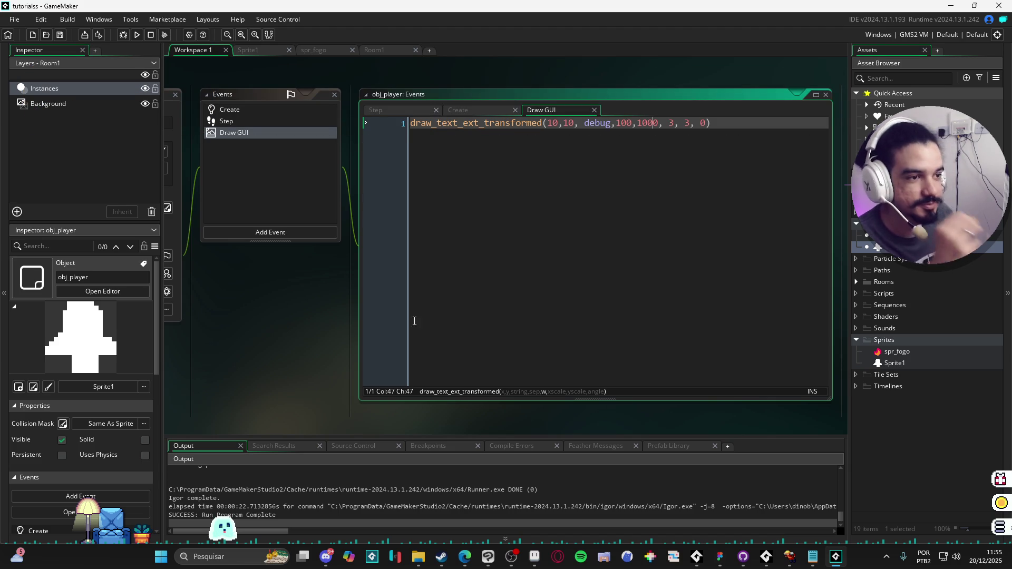
click(232, 121)
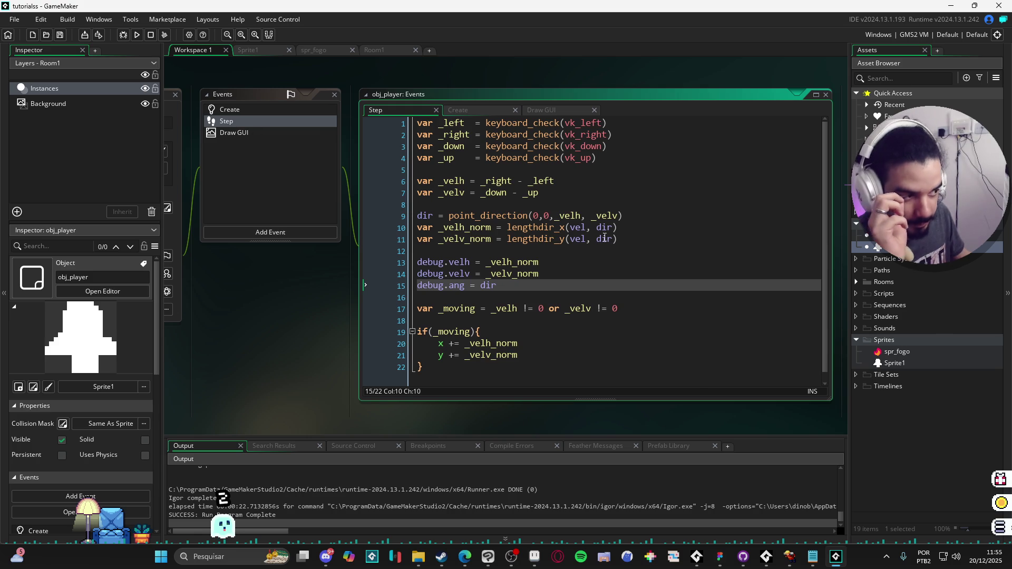
scroll(555, 305, down, 1)
click(564, 321)
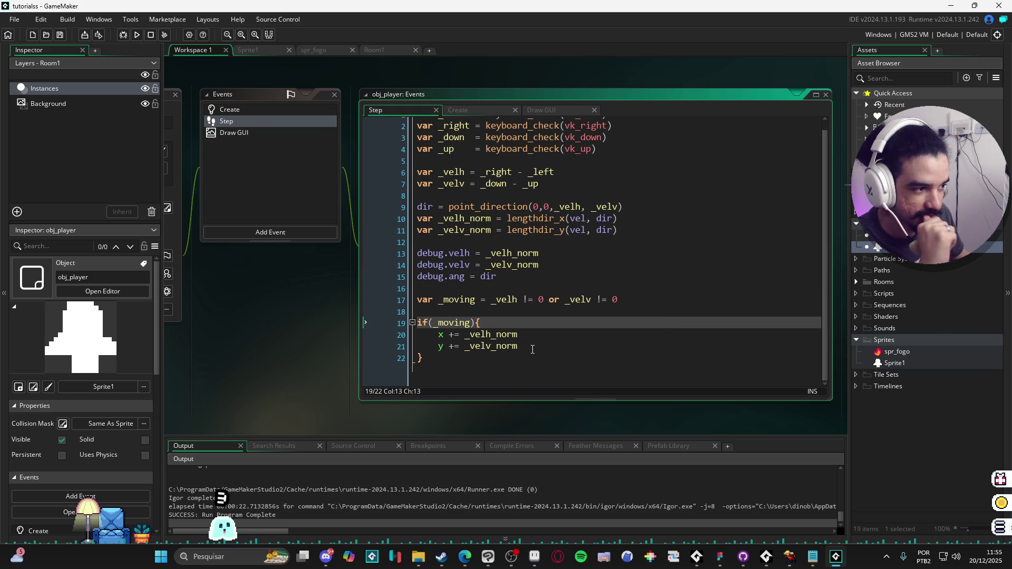
click(442, 356)
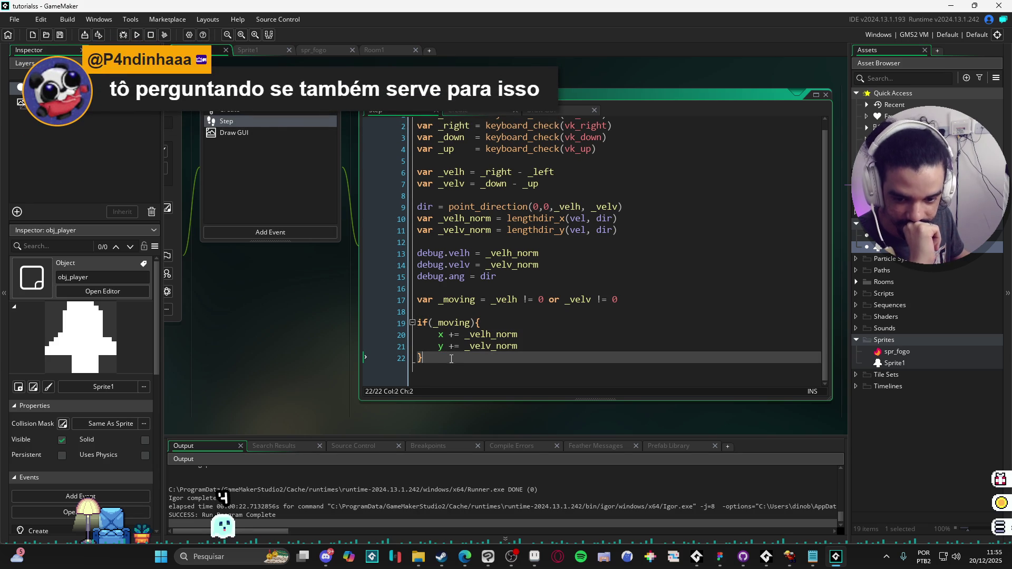
Look back over the Step code, then launch conditos_gts.exe from the exported game's folder.
scroll(546, 310, up, 1)
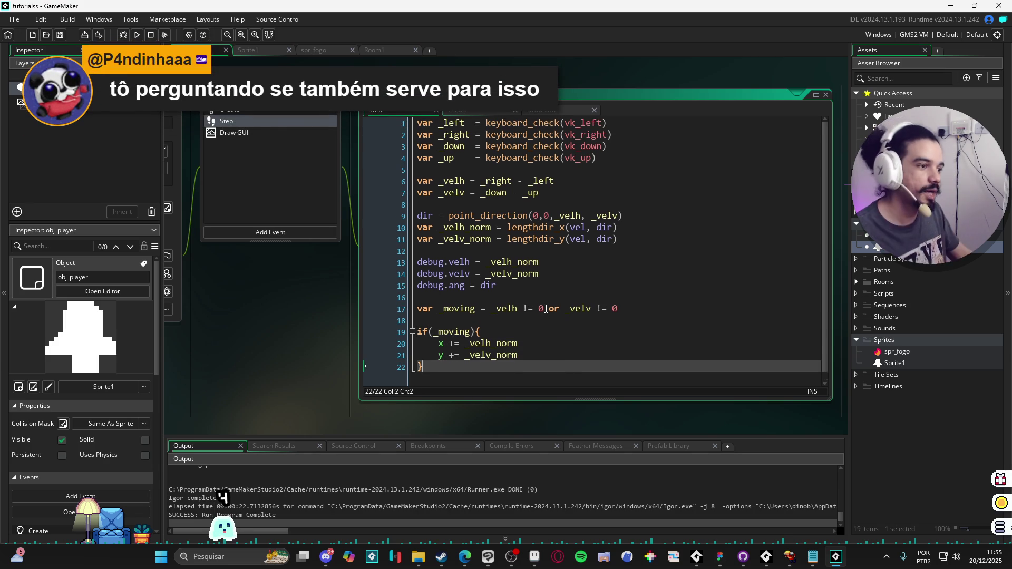
scroll(546, 309, down, 1)
scroll(546, 309, up, 1)
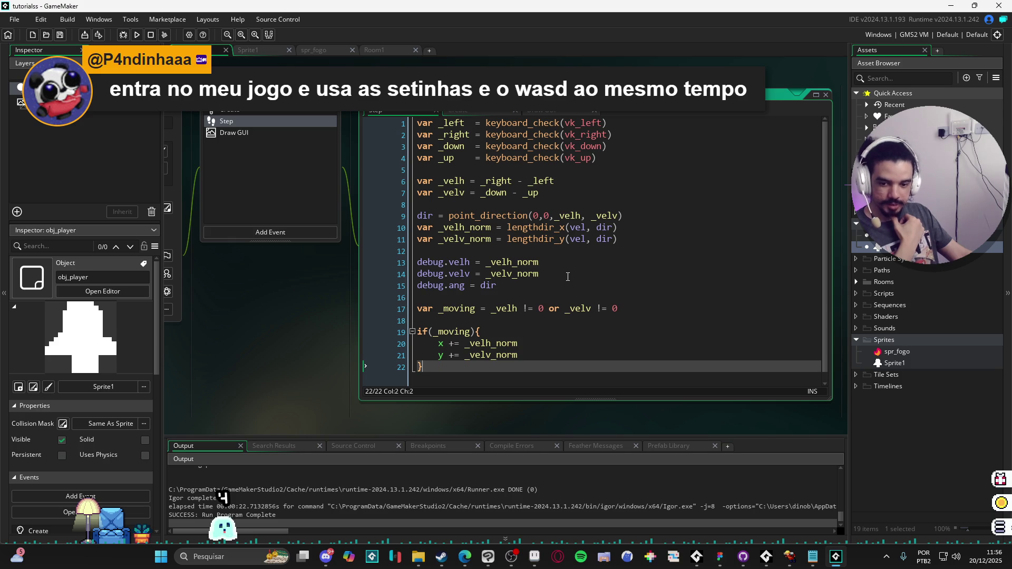
click(418, 556)
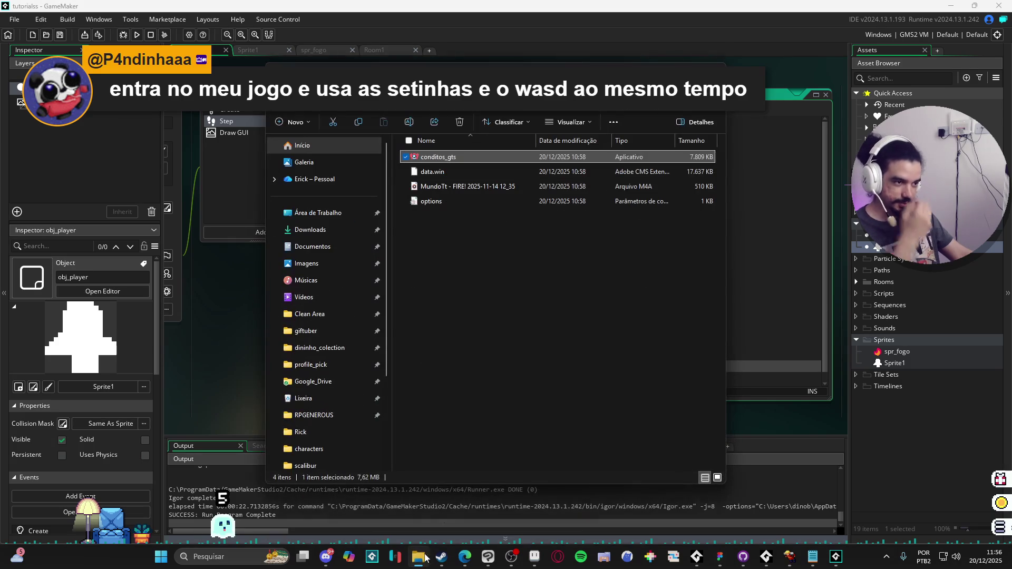
double_click(473, 159)
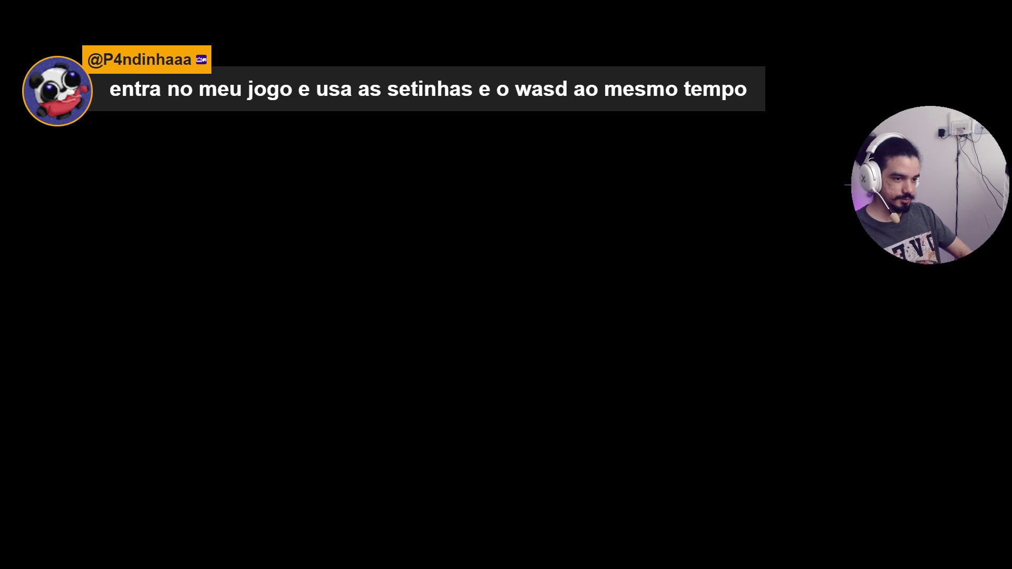
Start Area 1 at the chosen difficulty and walk the character diagonally, then left and right.
key(Return)
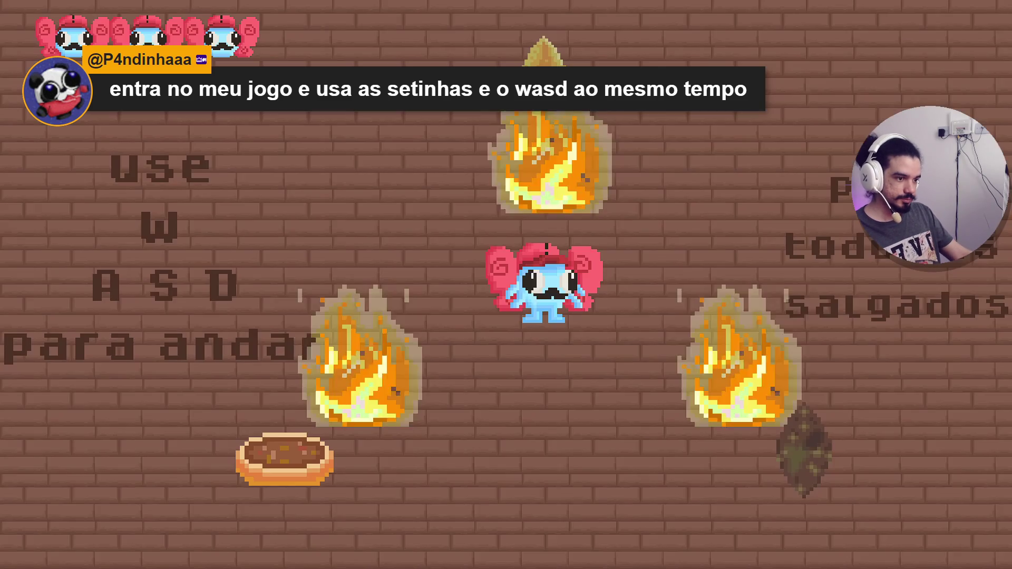
key(w+a)
key(s+a)
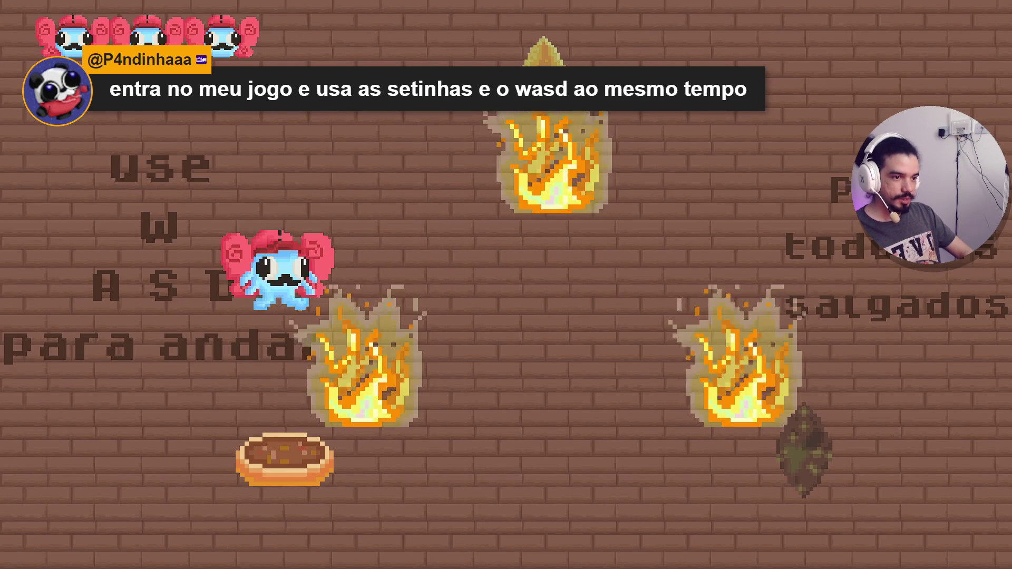
key(a)
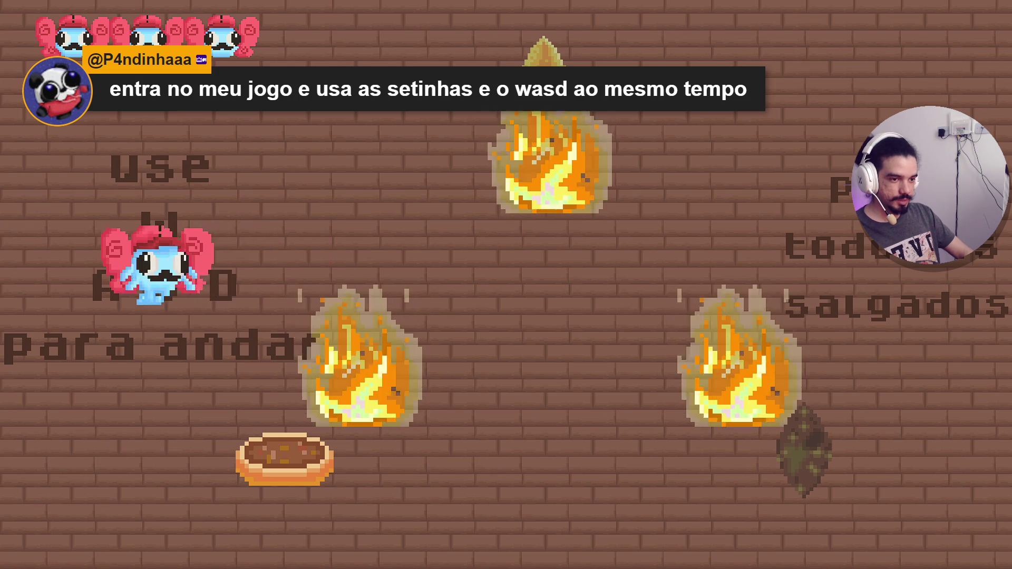
key(d)
key(d)
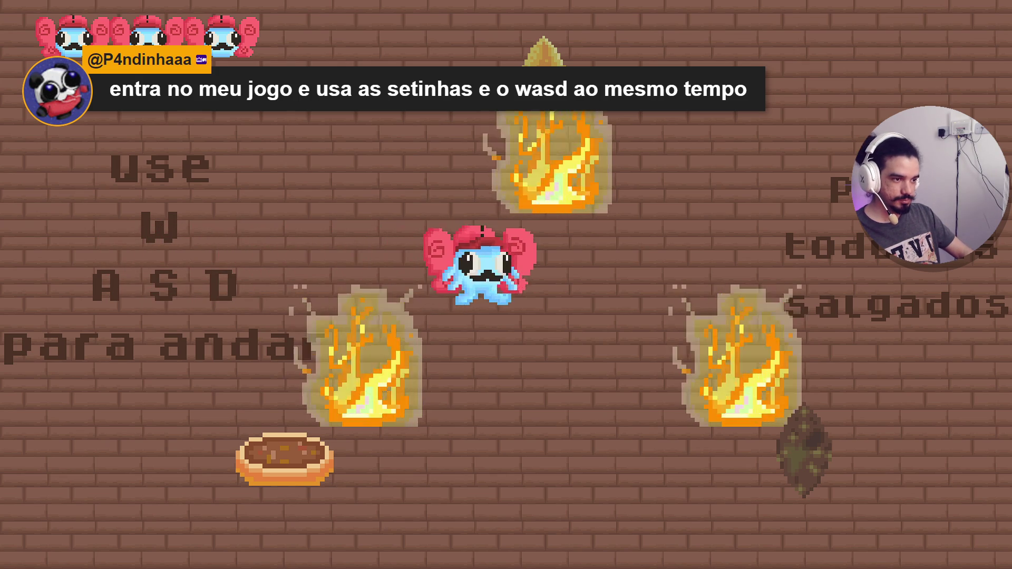
key(a)
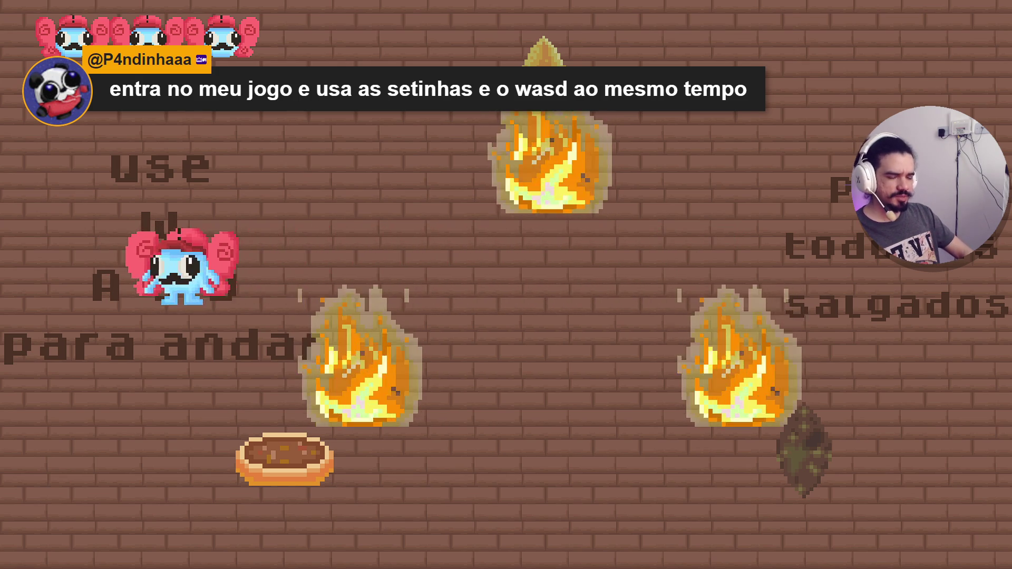
key(d)
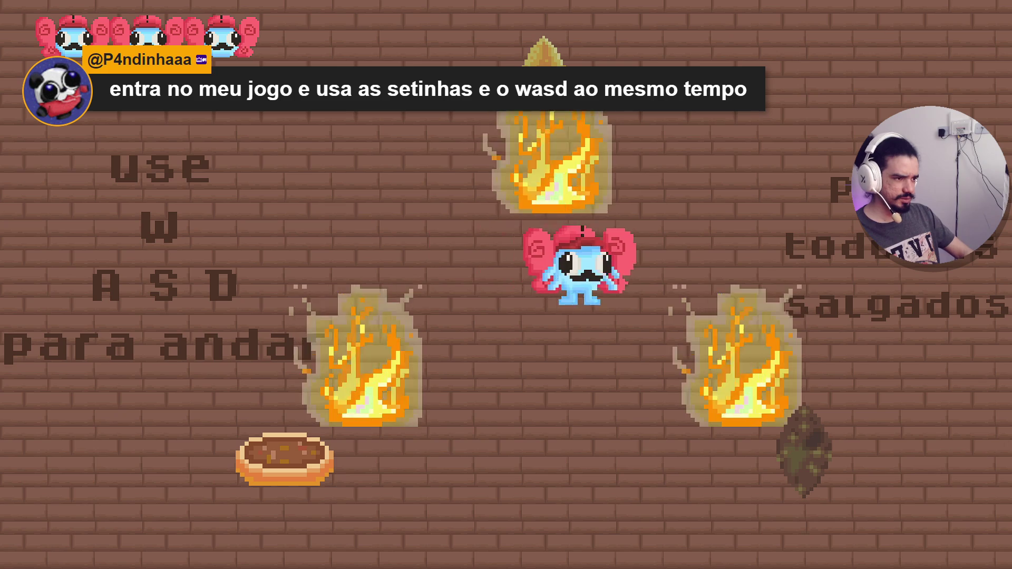
Keep walking the character up, down, left and right between the flames with WASD.
key(a)
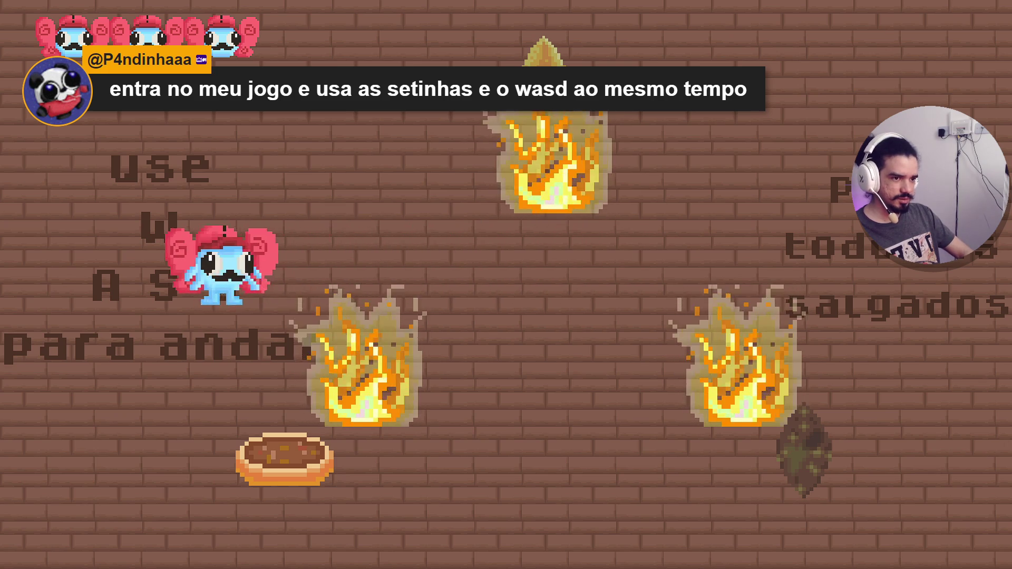
key(d)
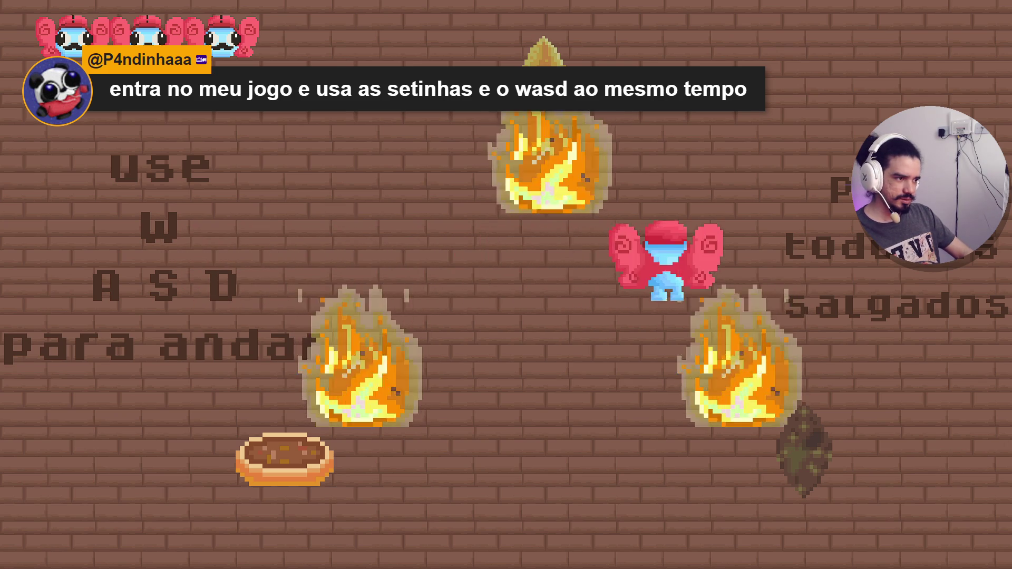
key(w)
key(s)
key(a)
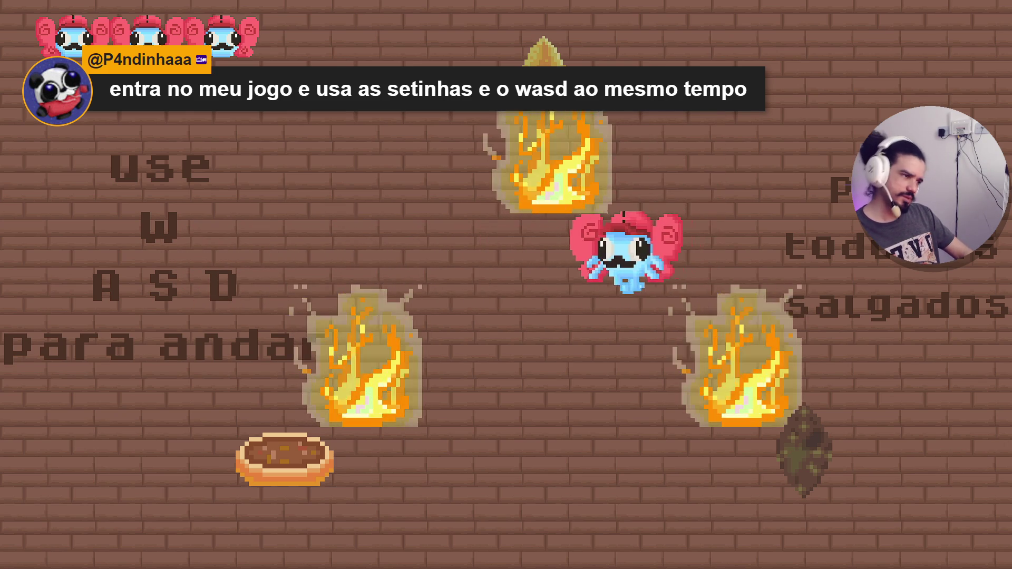
key(w)
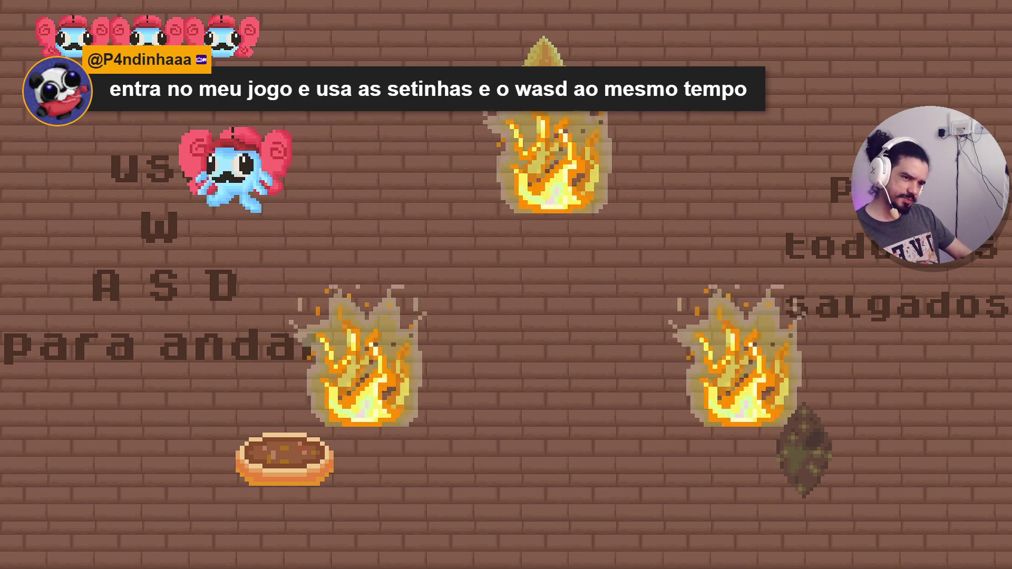
key(s)
key(d)
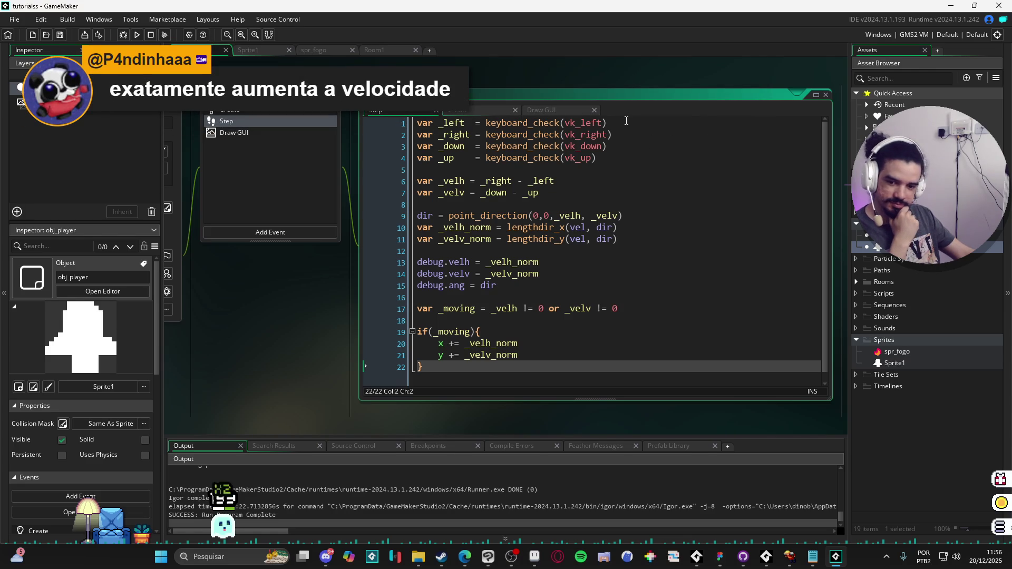
Append a + keyboard_check(ord()) letter-key check to line 1 and paste a copy onto line 2.
click(626, 123)
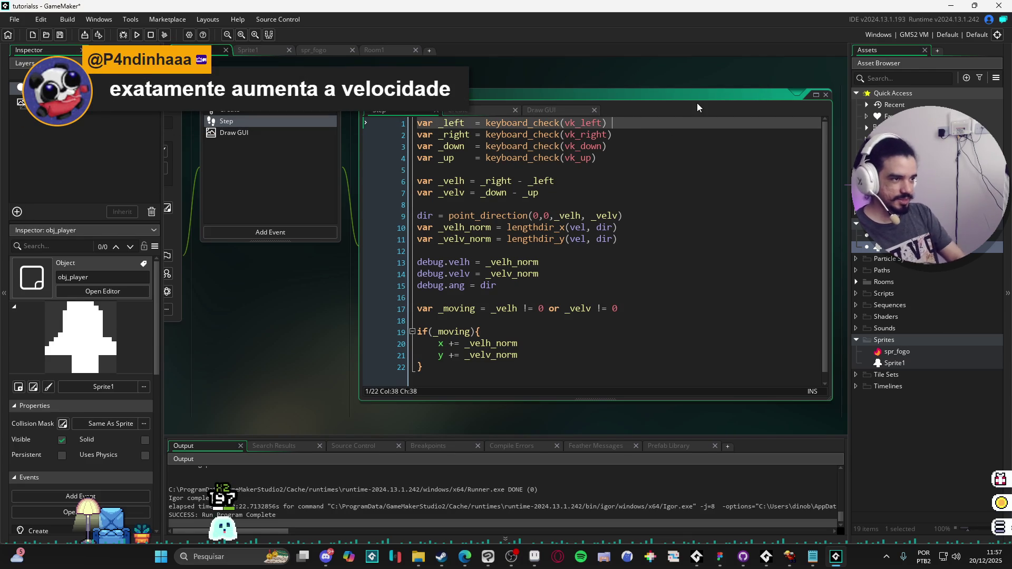
text(+ key)
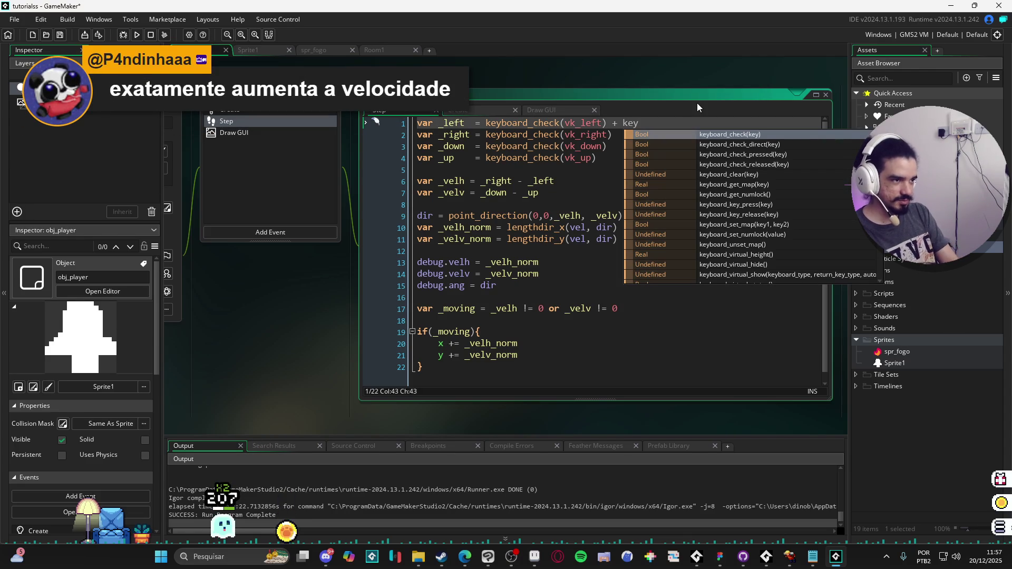
key(Return)
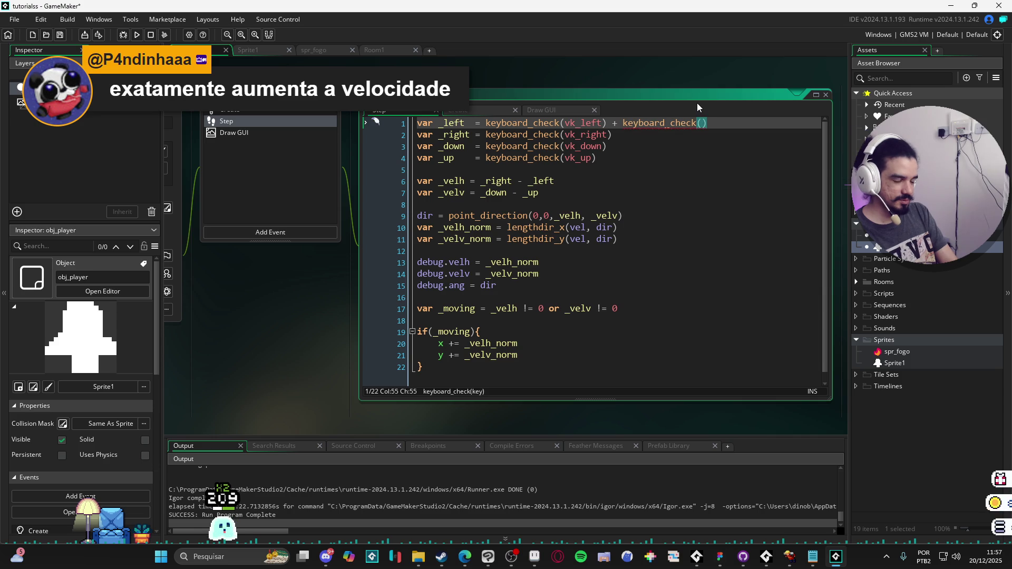
text(ord("")
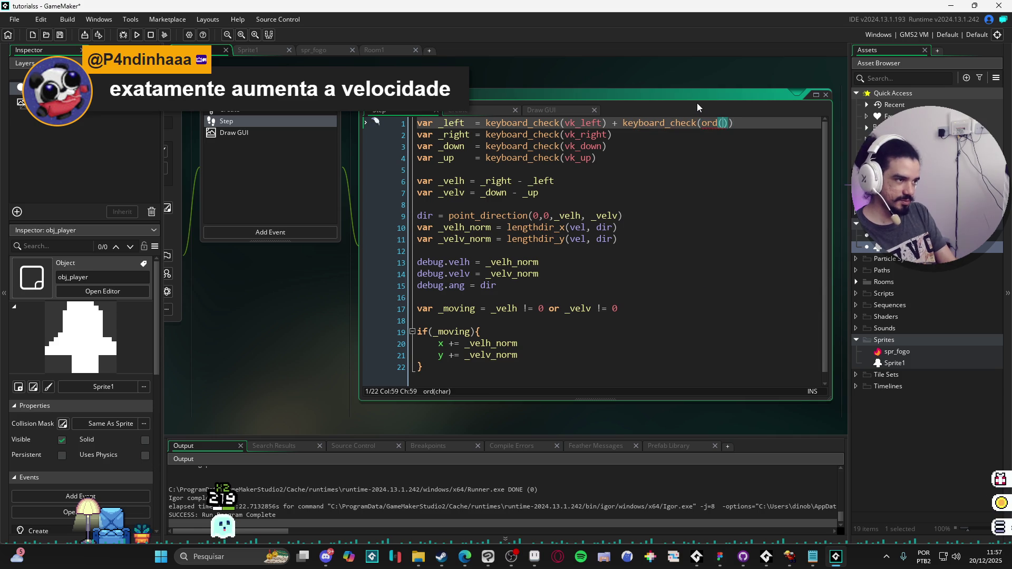
text(W)
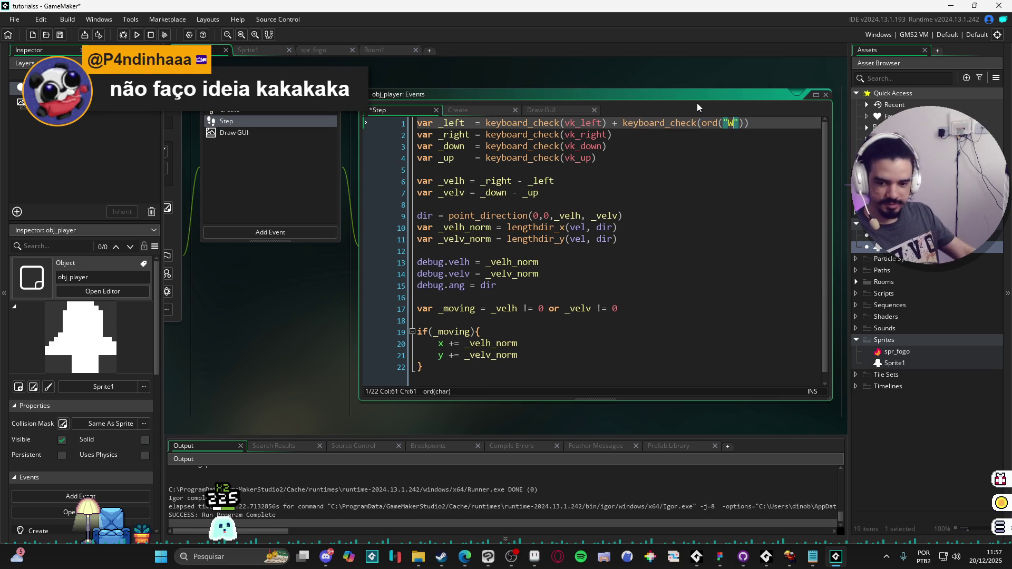
mouse_move(679, 124)
text(D)
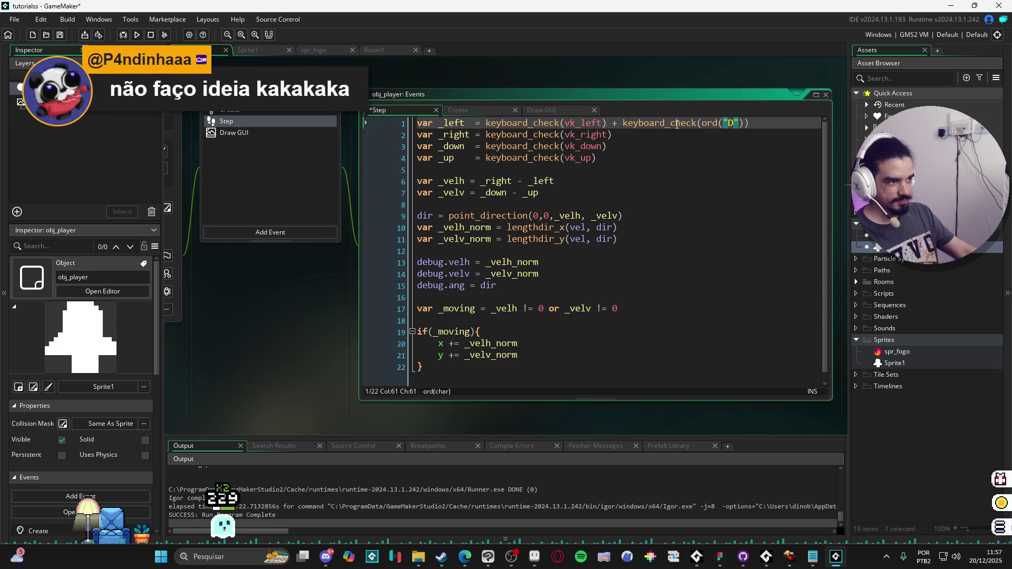
click(700, 170)
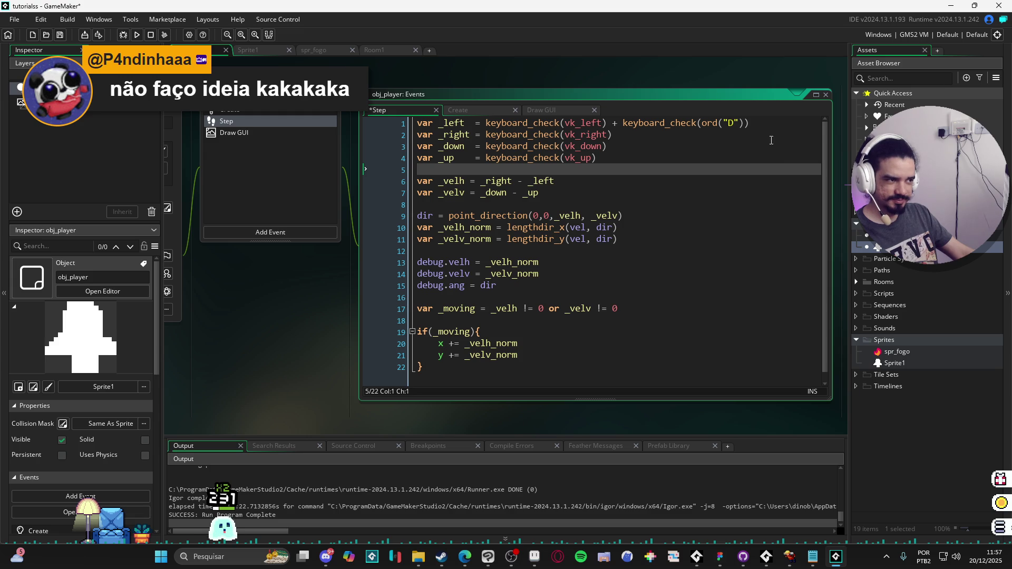
drag(755, 122, 618, 128)
key(ctrl+c)
click(622, 138)
key(ctrl+v)
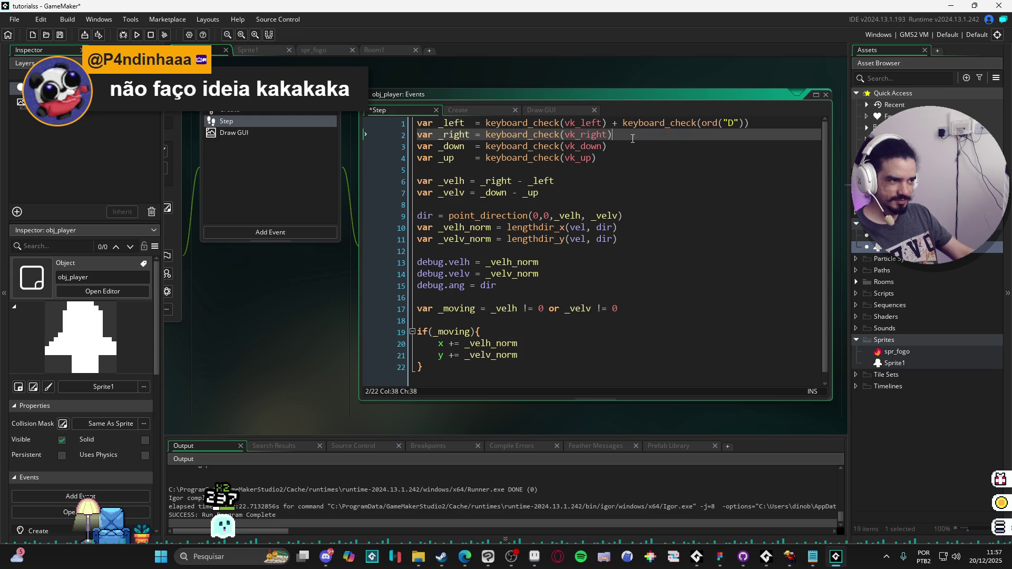
Set the A and D letters on the first lines and paste the check onto line 3.
drag(730, 138, 741, 140)
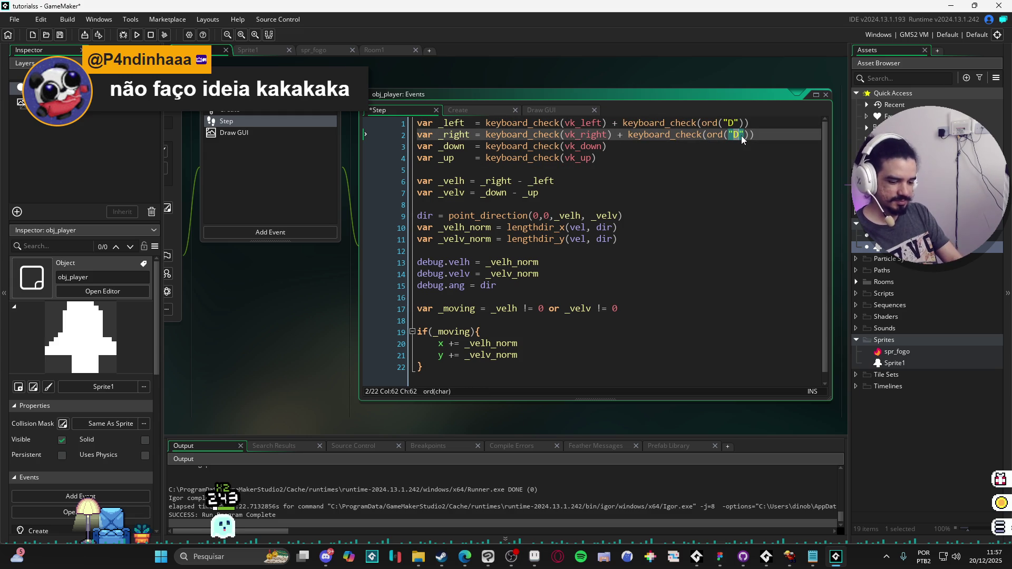
key(Up)
key(shift+Left)
text(A)
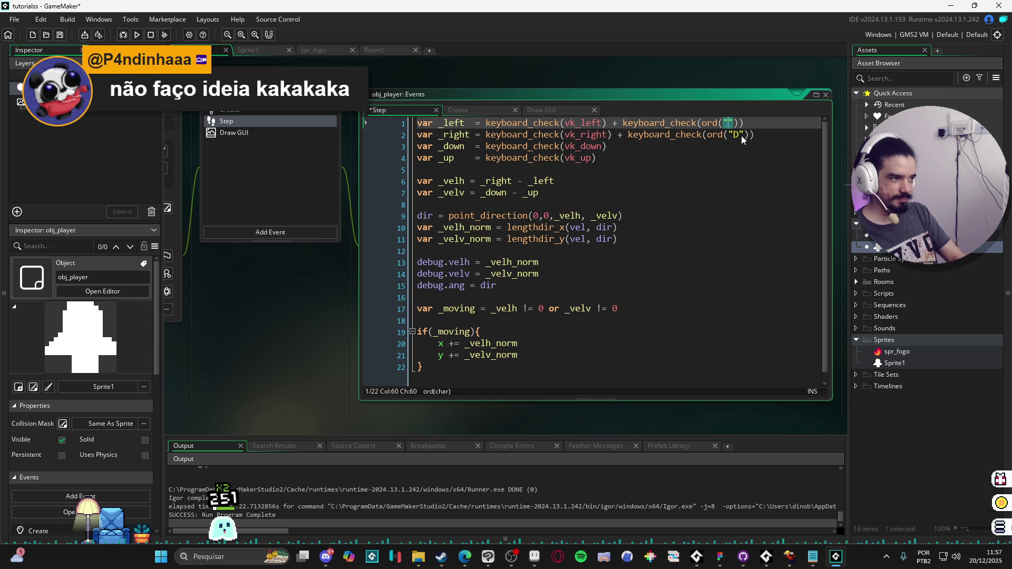
drag(754, 136, 614, 140)
key(ctrl+c)
click(706, 150)
key(ctrl+v)
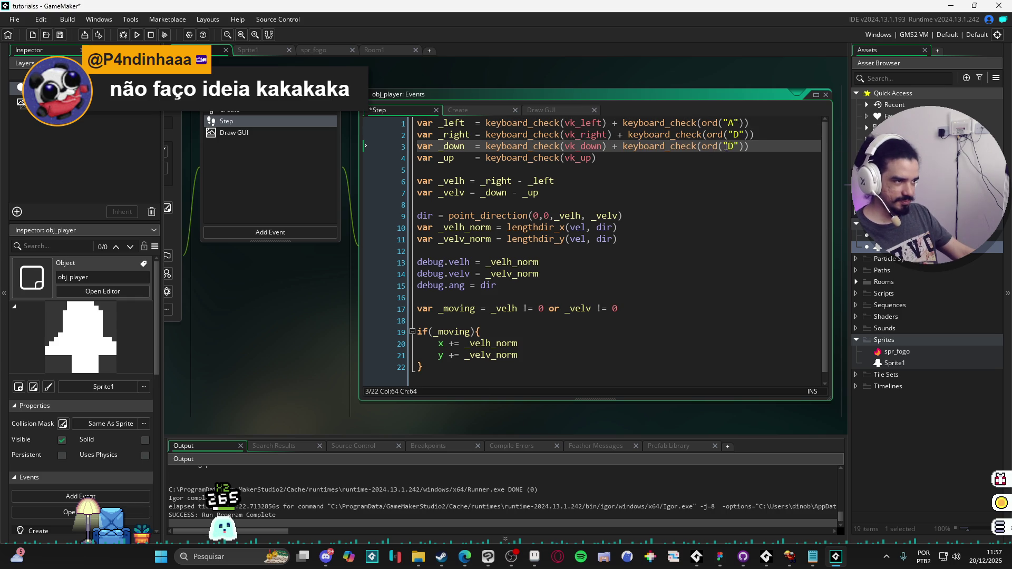
key(Left)
key(Left)
key(Left)
key(BackSpace)
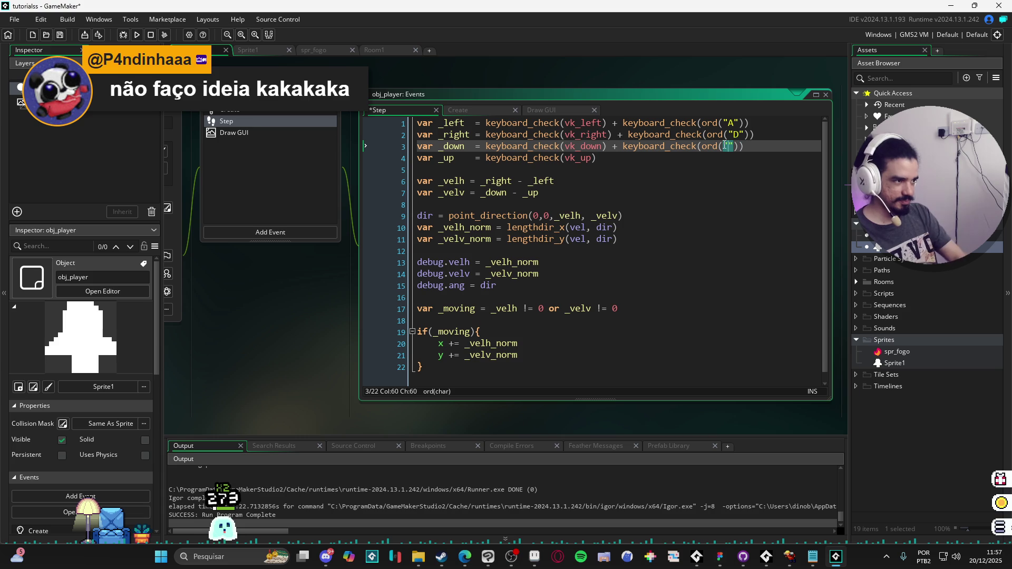
Paste the check onto line 4 with its key changed to W, then run the game.
click(706, 158)
key(ctrl+v)
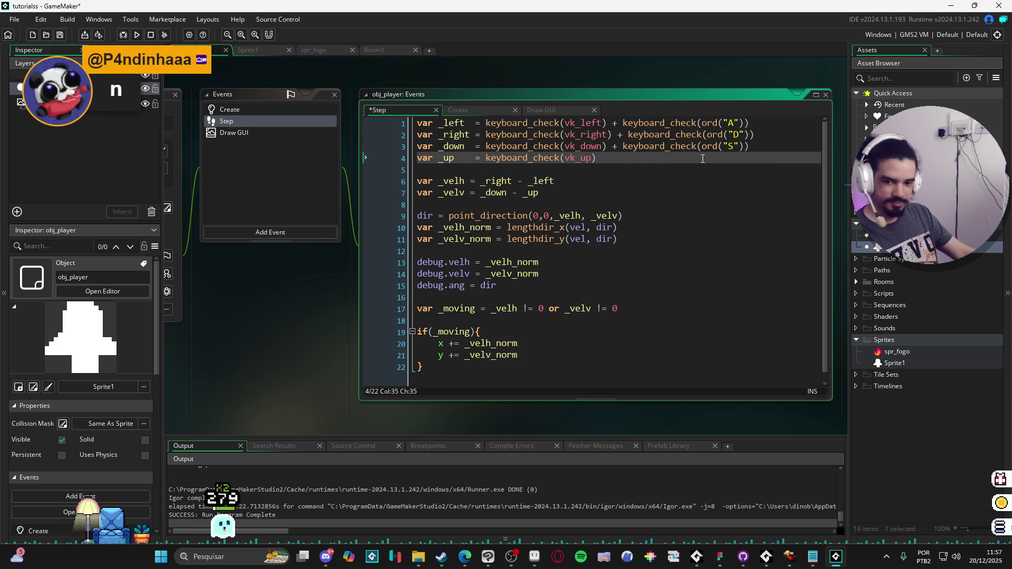
click(720, 158)
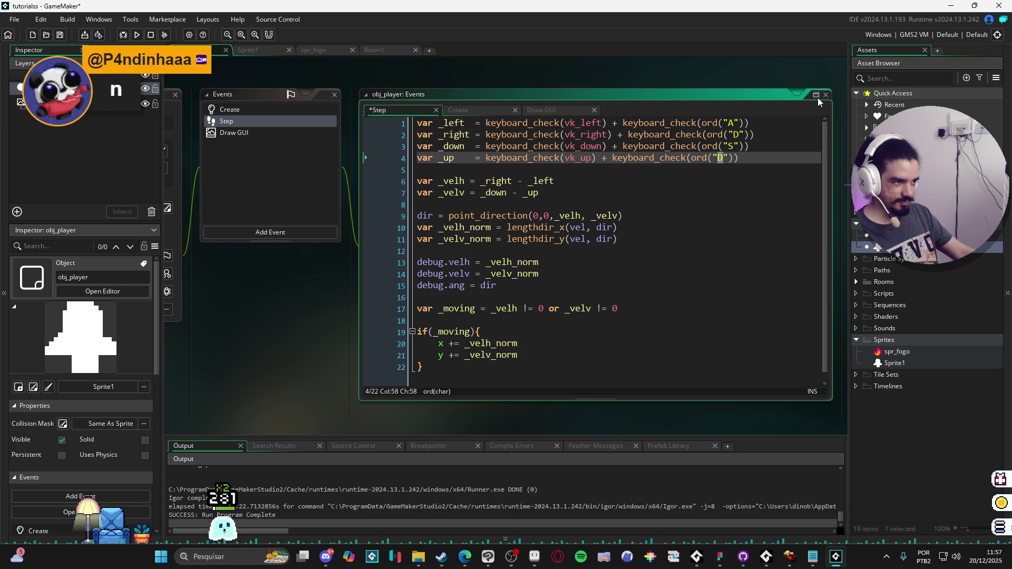
key(Delete)
text(W)
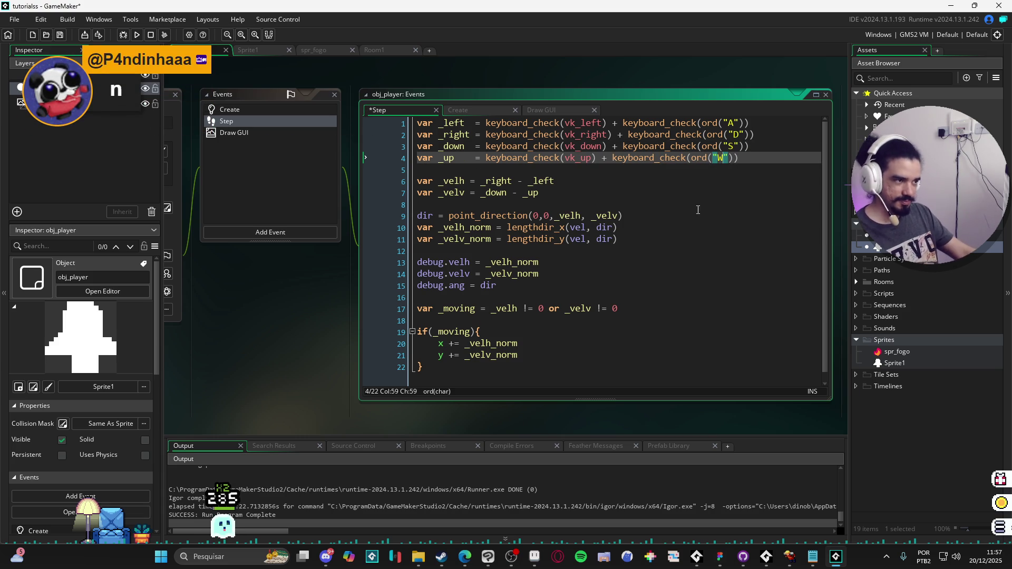
key(F5)
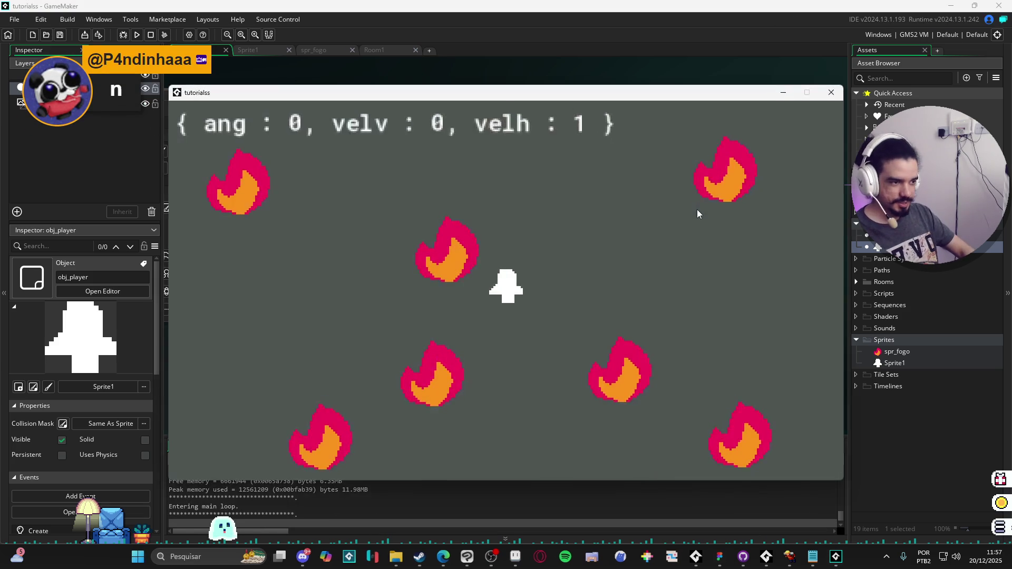
Move the player with W, S, A and D, then close the test game window.
key(w)
key(s)
key(a)
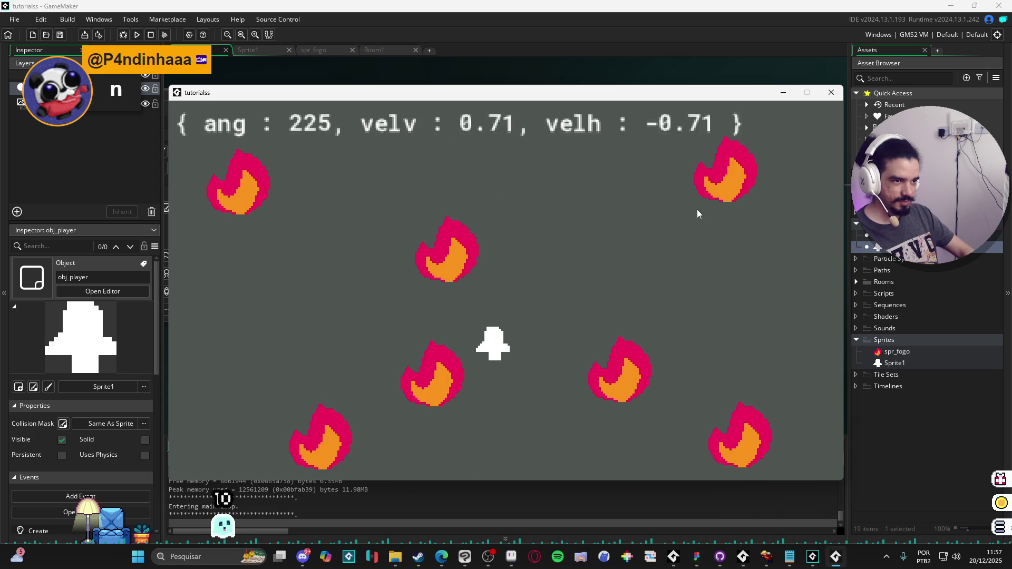
key(d)
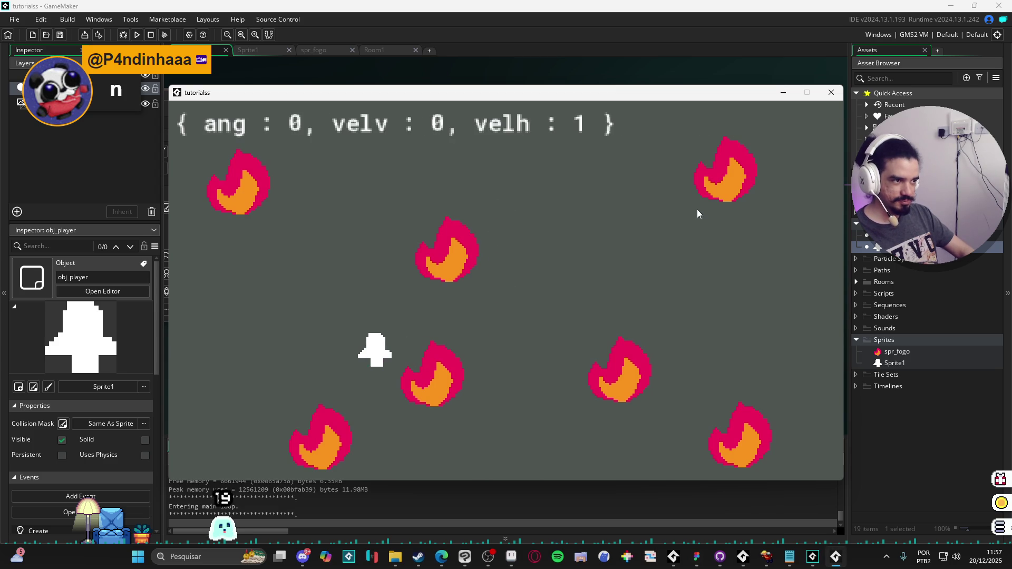
click(830, 93)
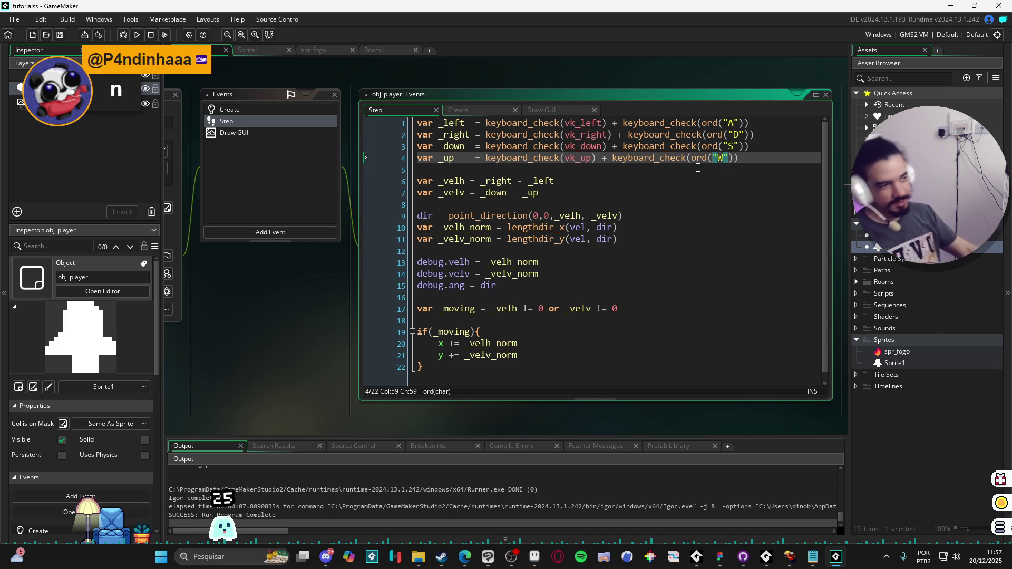
Replace the + with || between the arrow-key and letter-key checks on lines 1–4.
click(617, 123)
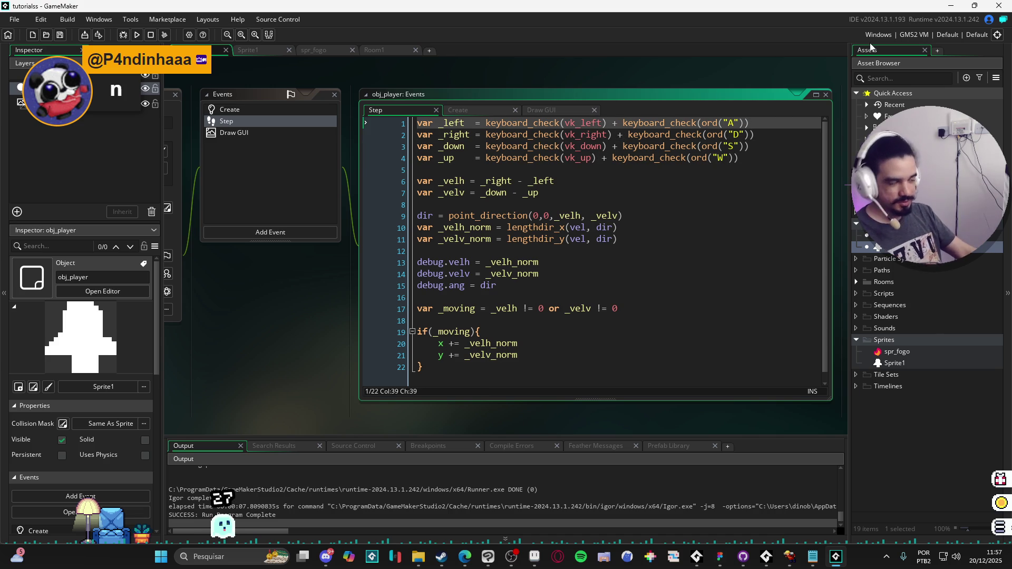
key(BackSpace)
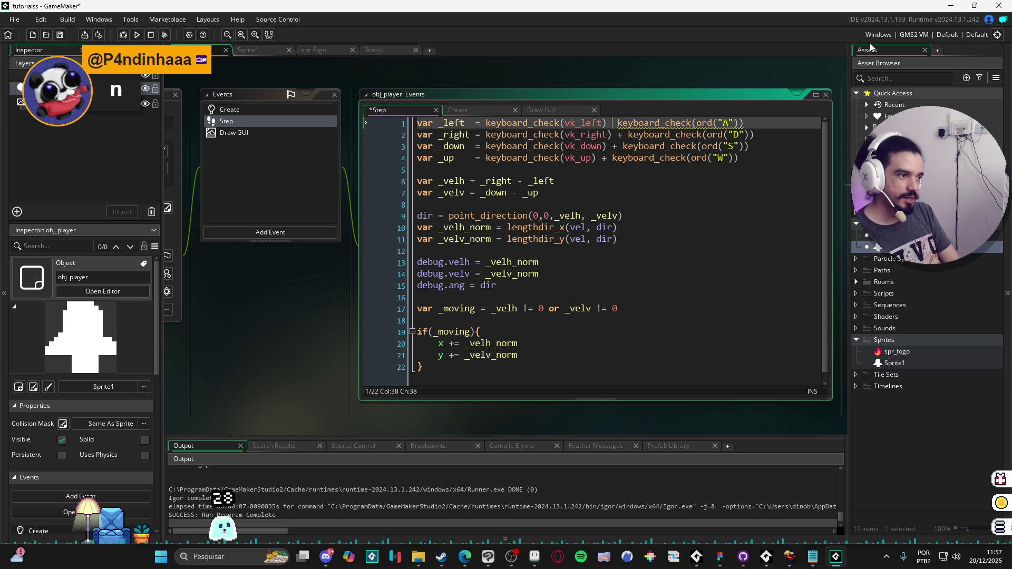
text(||)
key(Down)
key(BackSpace)
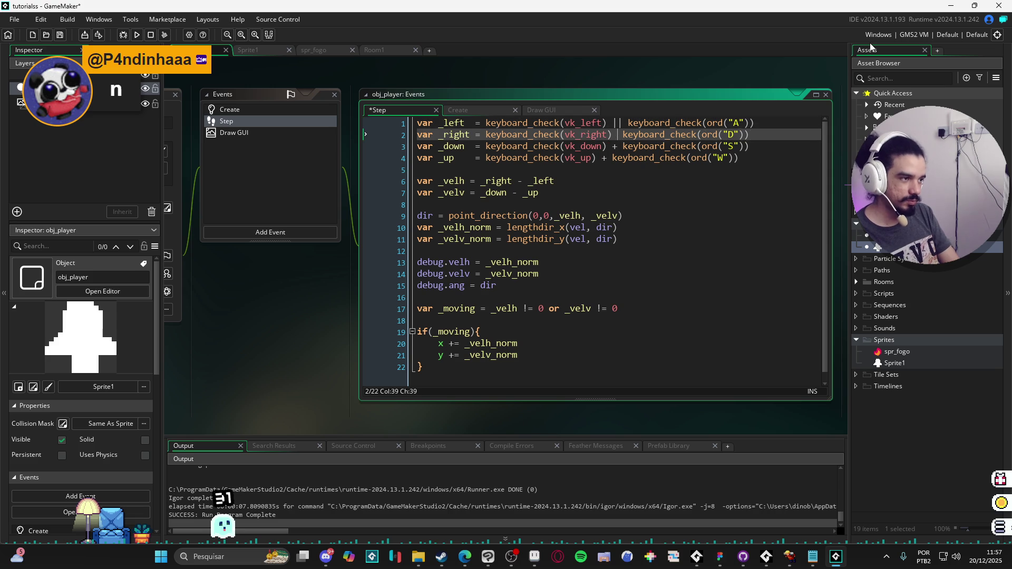
text(||)
key(Down)
key(BackSpace)
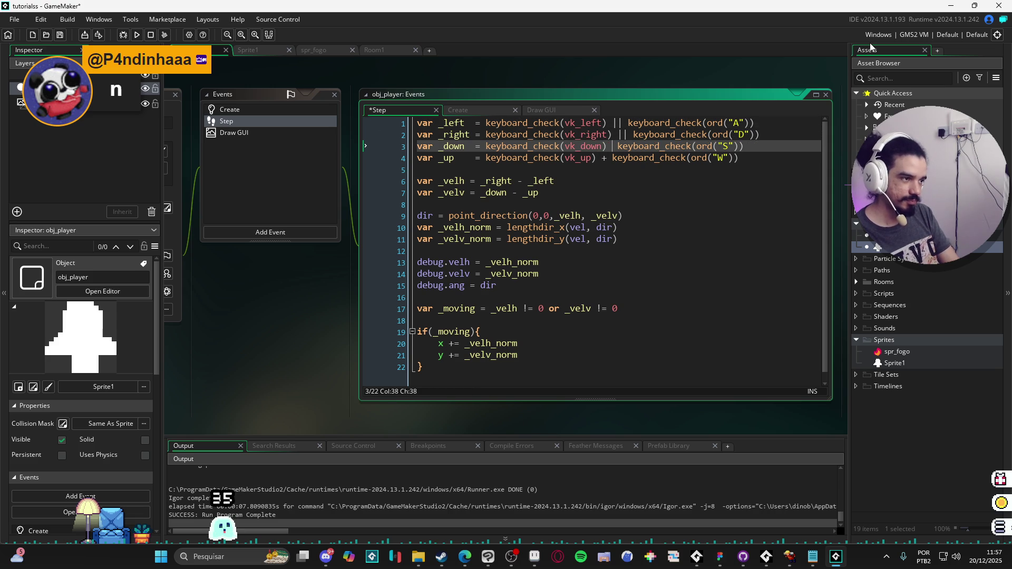
text(||)
key(Down)
key(BackSpace)
text(||)
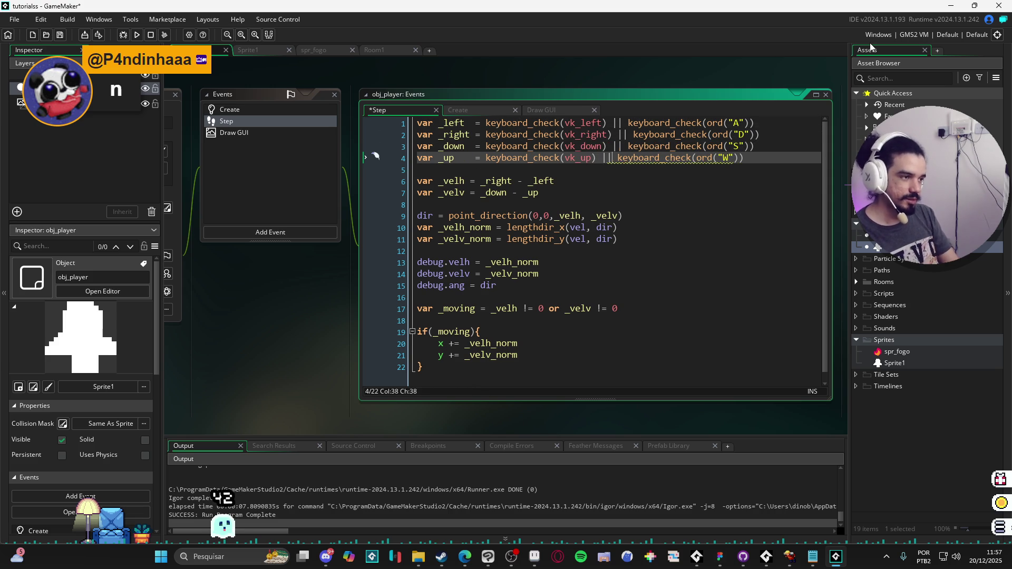
Review the edited checks on lines 1 and 2, highlighting the A key check.
click(744, 148)
click(534, 124)
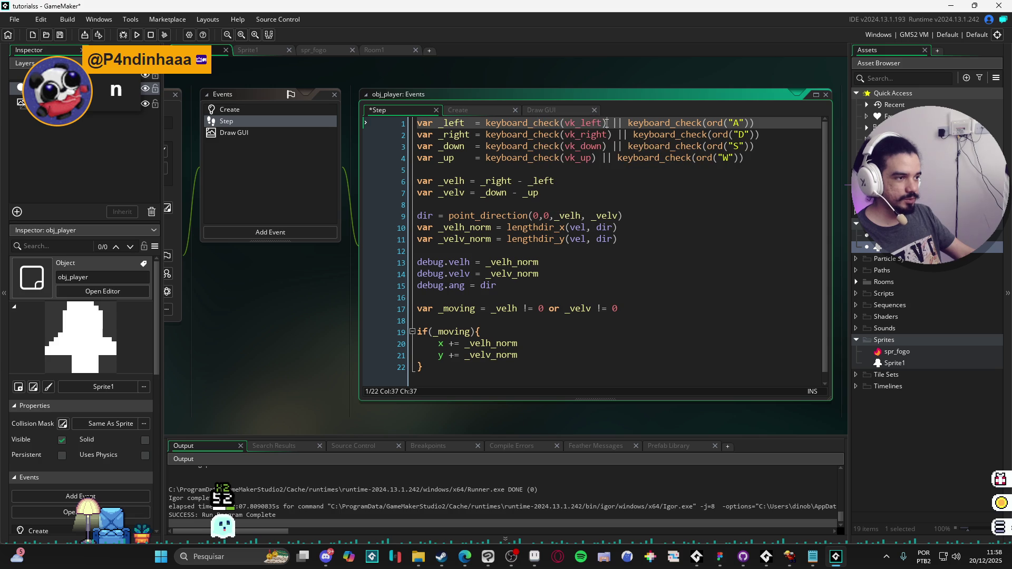
click(598, 123)
drag(768, 122, 659, 122)
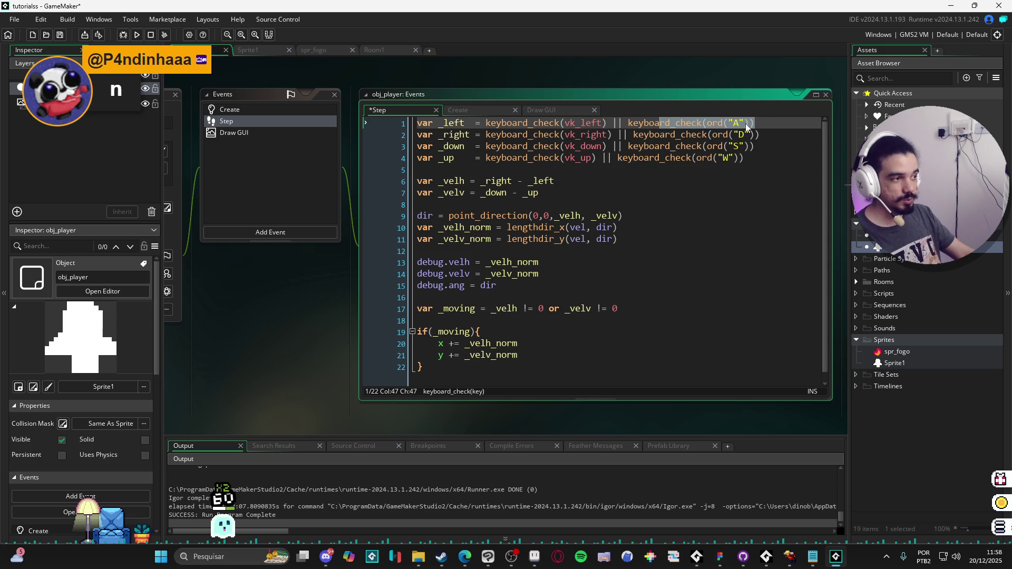
click(514, 135)
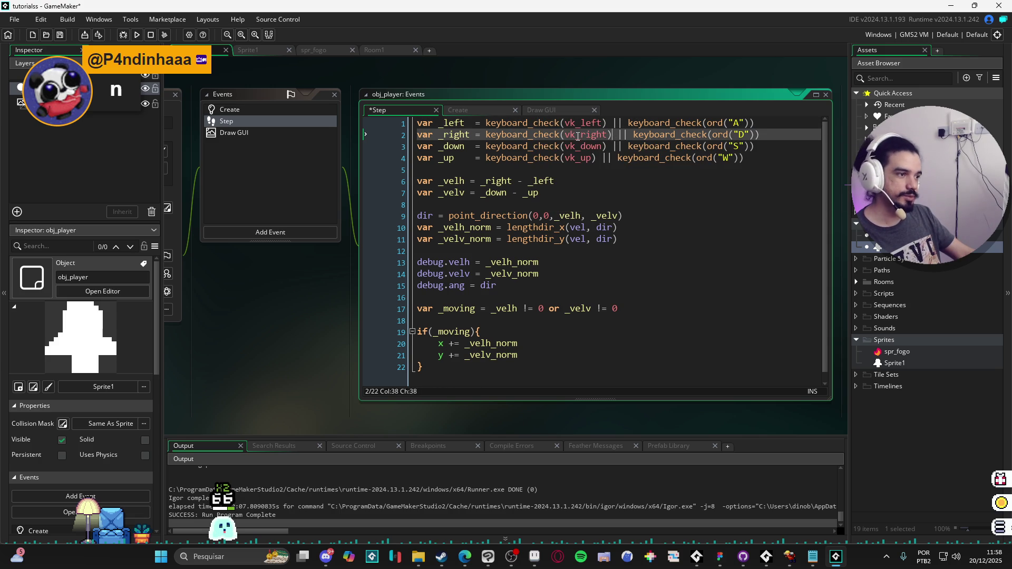
click(598, 134)
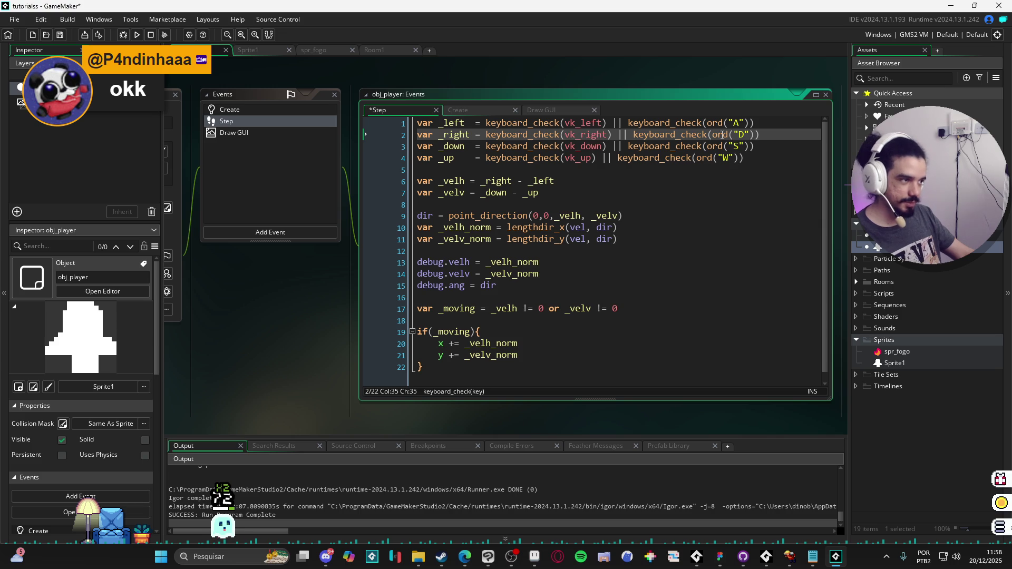
click(746, 135)
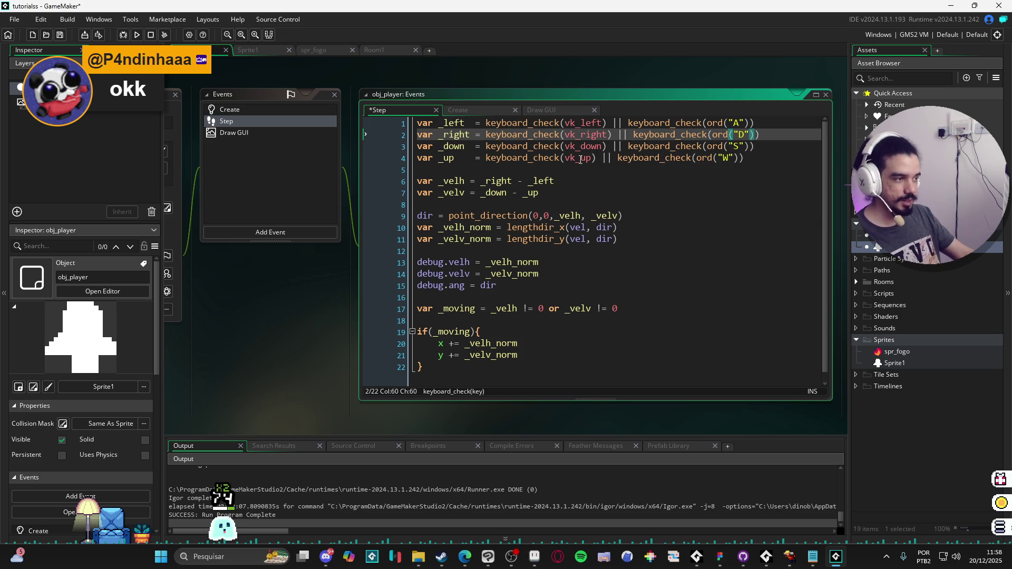
click(611, 180)
Run the game with F5 and move the player in all directions with the arrow keys.
key(F5)
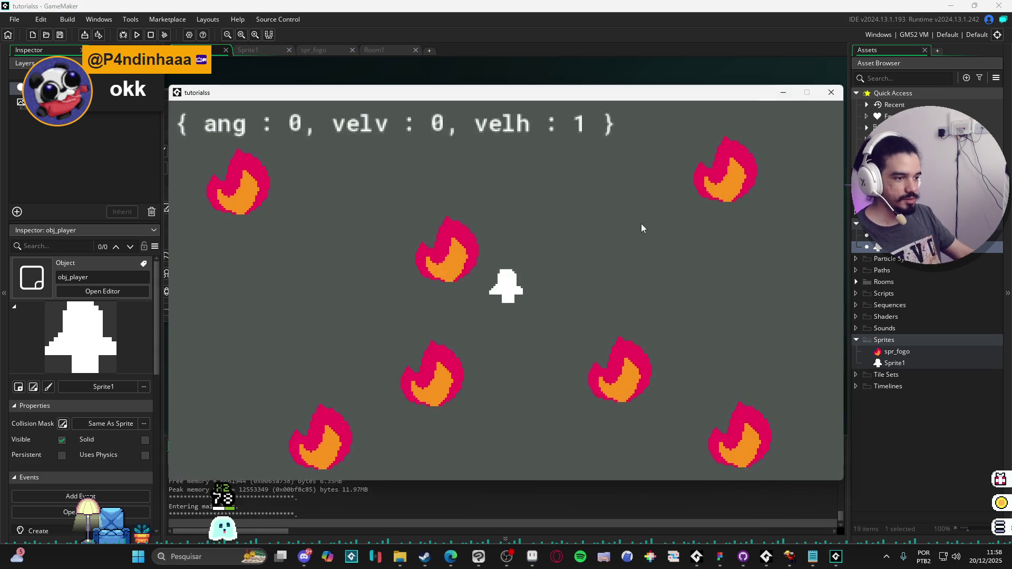
key(Left)
key(Down)
key(Up)
key(Right)
key(Down)
key(Up)
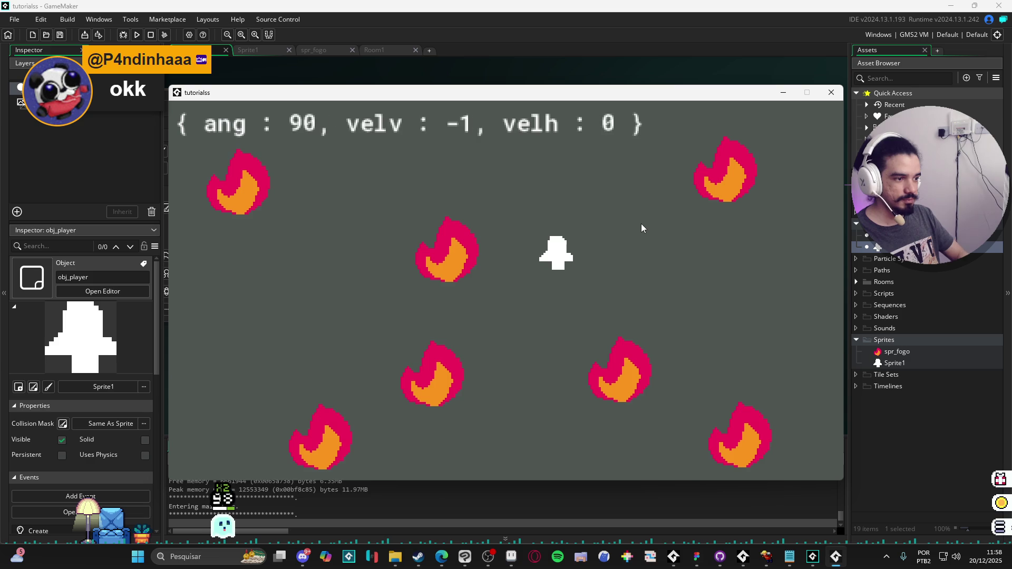
key(Left)
key(Down)
key(Right)
key(Left)
key(Down)
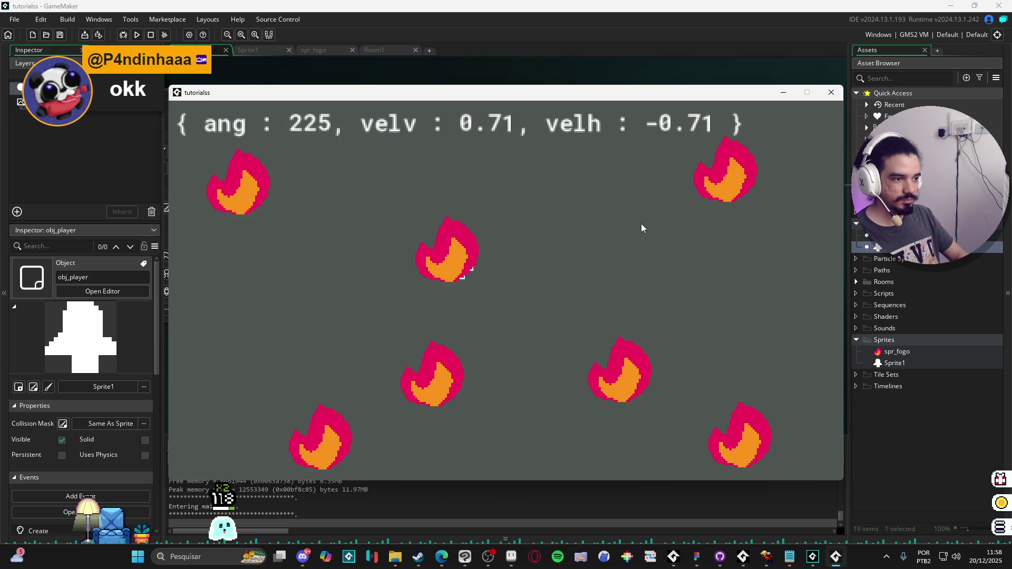
key(Right)
key(Left)
key(Down)
Keep moving the player left, right, up and down among the fires while watching the debug readout.
key(Right)
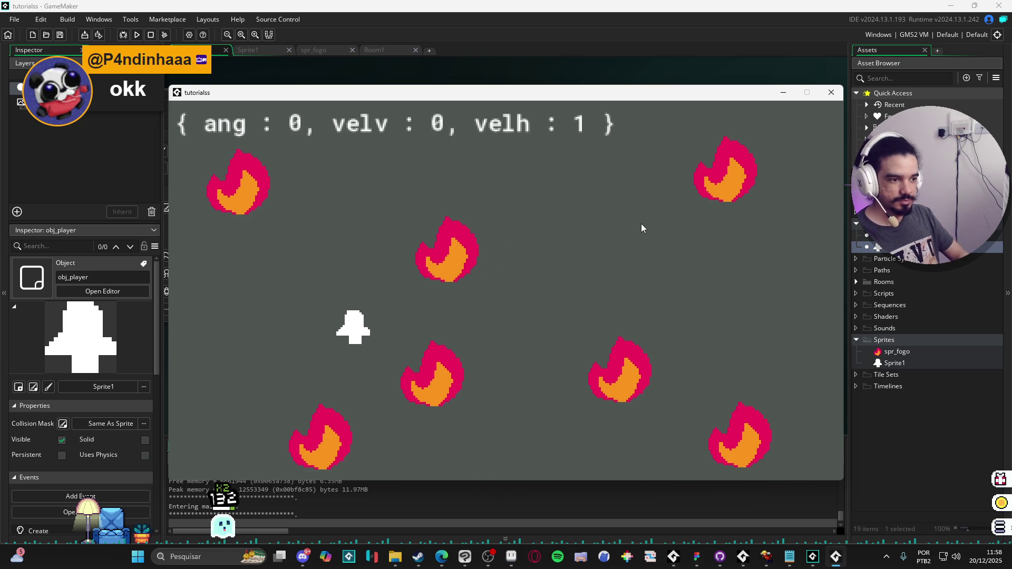
key(Left)
key(Right)
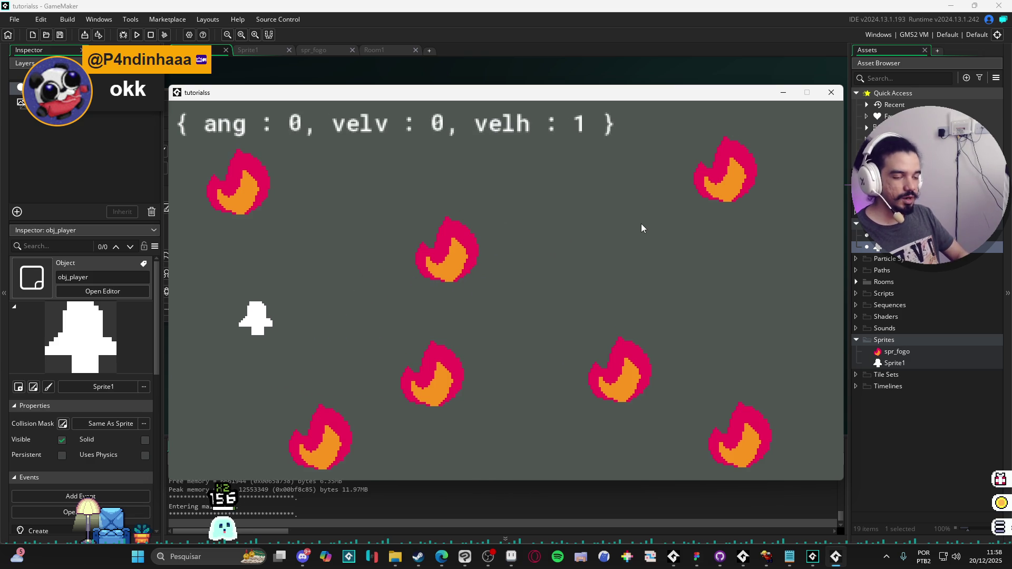
key(Left)
key(Right)
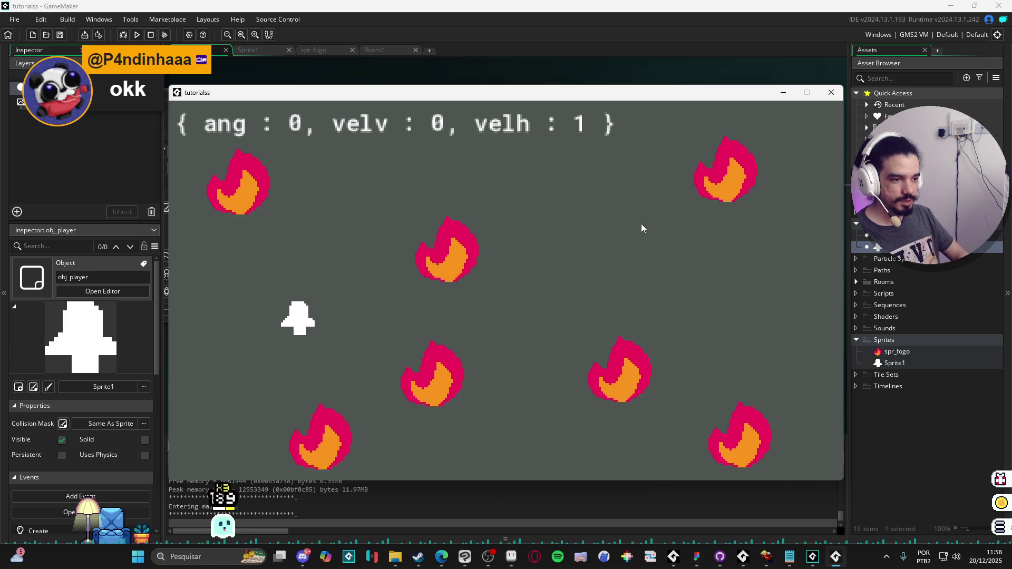
key(Left)
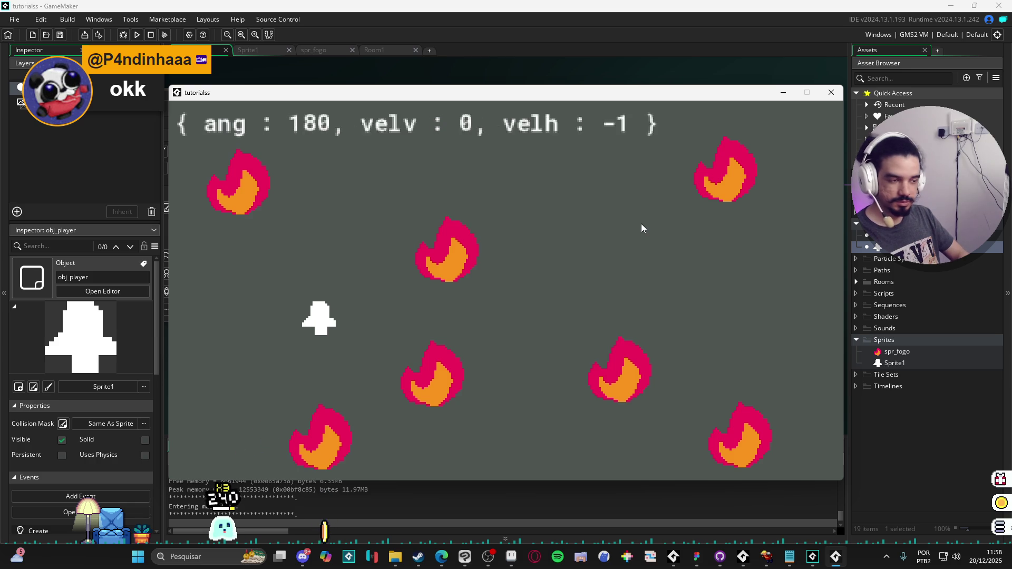
key(Up)
key(Right)
key(Left)
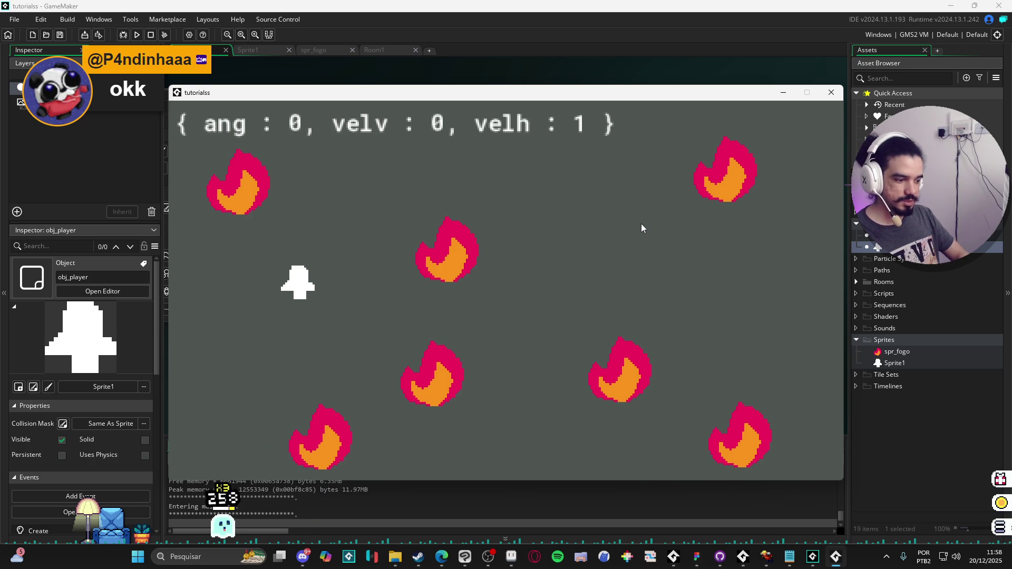
key(Left)
key(Right)
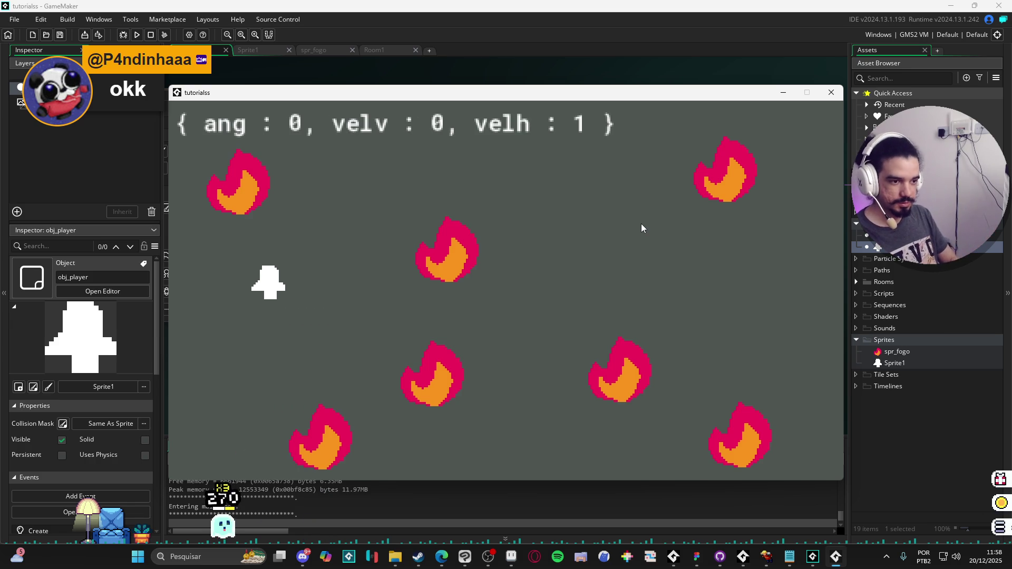
key(Right)
key(Right)
key(Right)
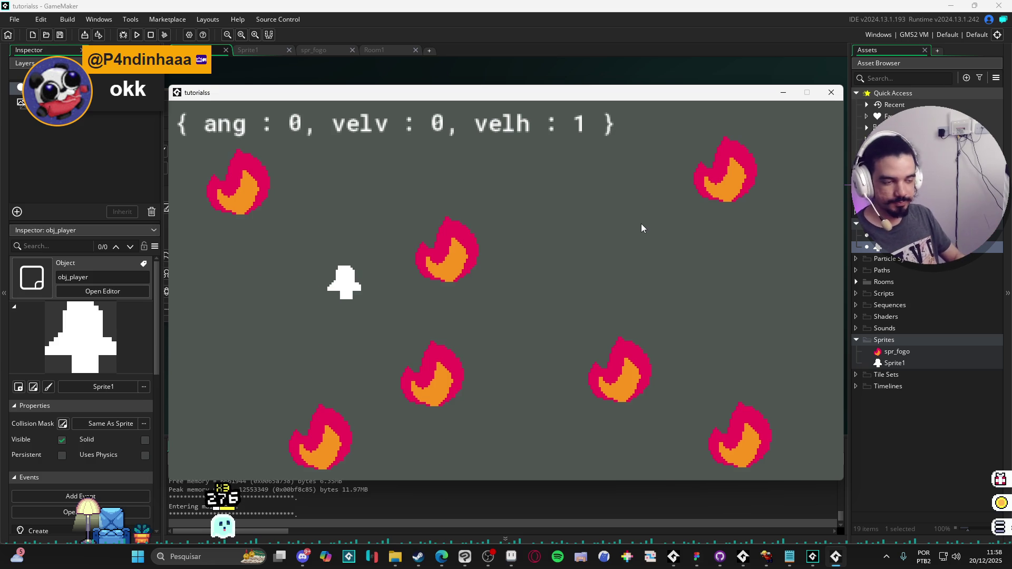
key(Right)
key(Down)
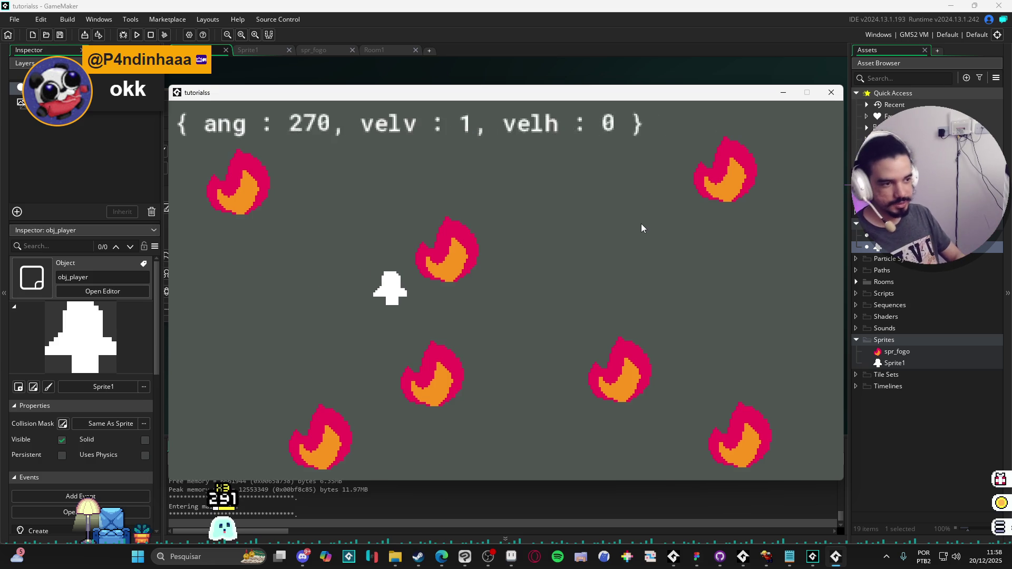
key(Left)
key(Right)
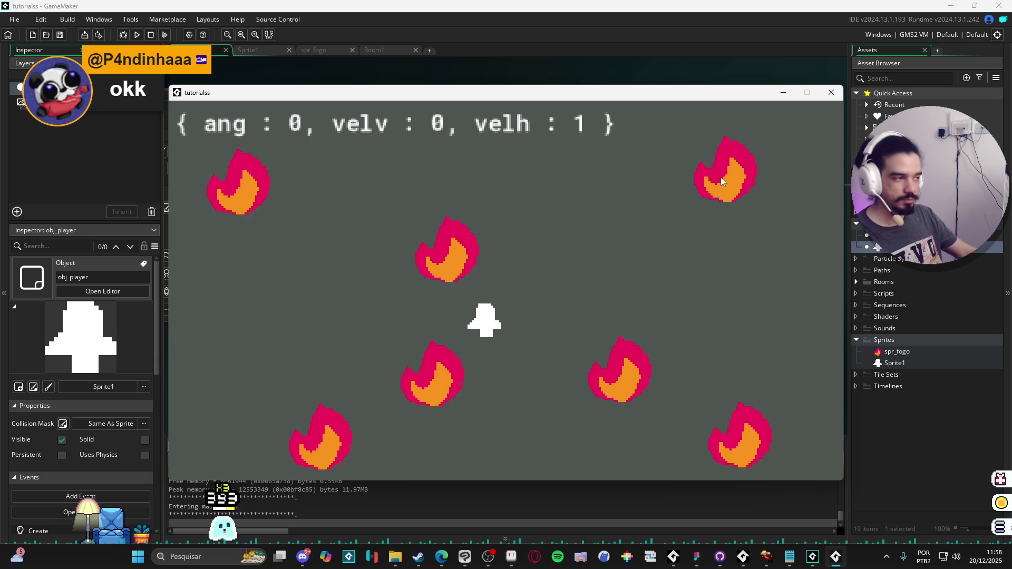
Close the running game and select the two lines that add to x and y.
click(823, 98)
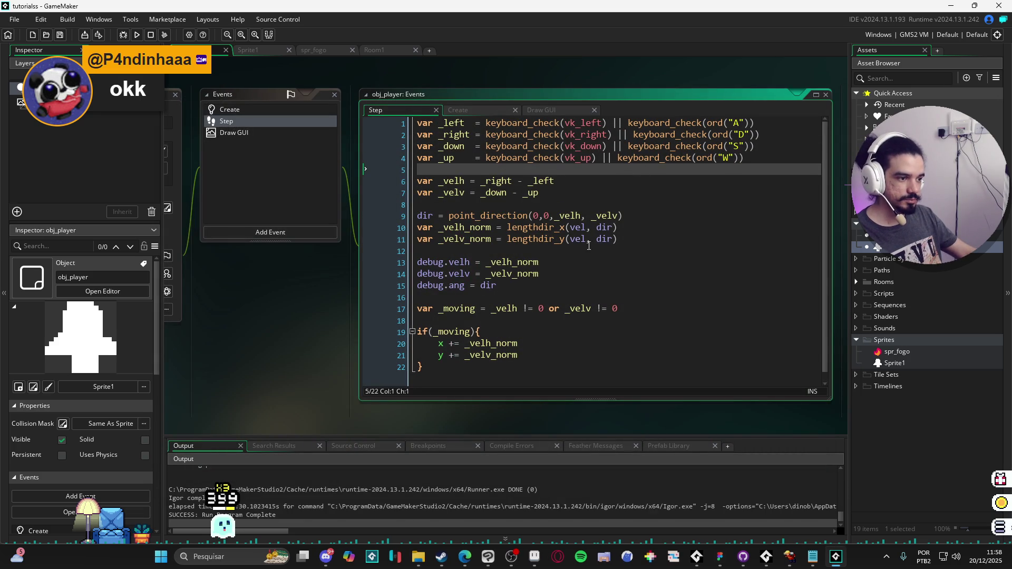
drag(424, 368, 407, 333)
mouse_move(518, 355)
mouse_down()
mouse_move(448, 355)
mouse_move(444, 343)
mouse_up()
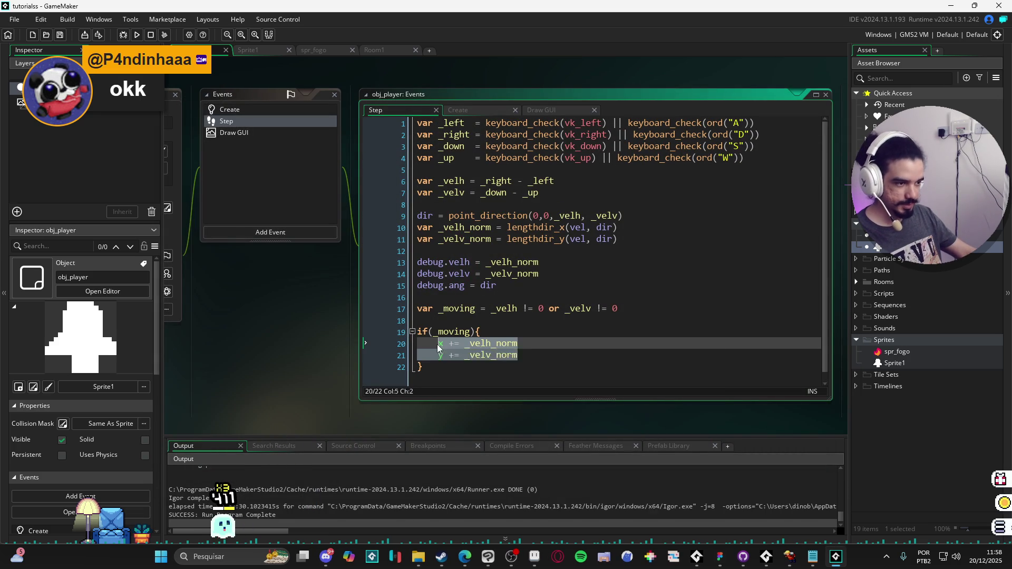
Replace them with move_and_collide(_velv_norm, _velv_norm, obj_fogo) using autocomplete.
text(move_)
key(Return)
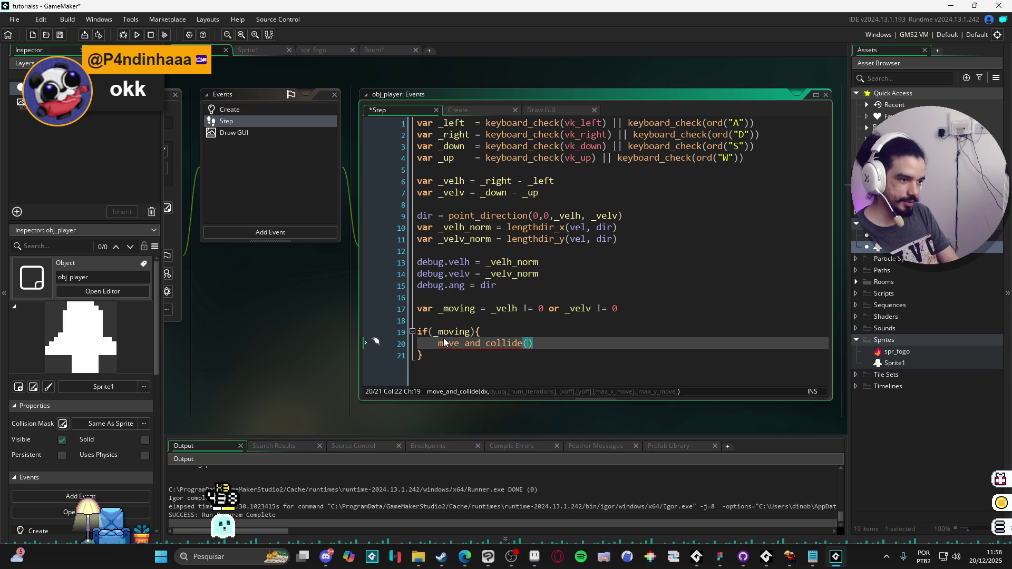
text(_velv)
key(Return)
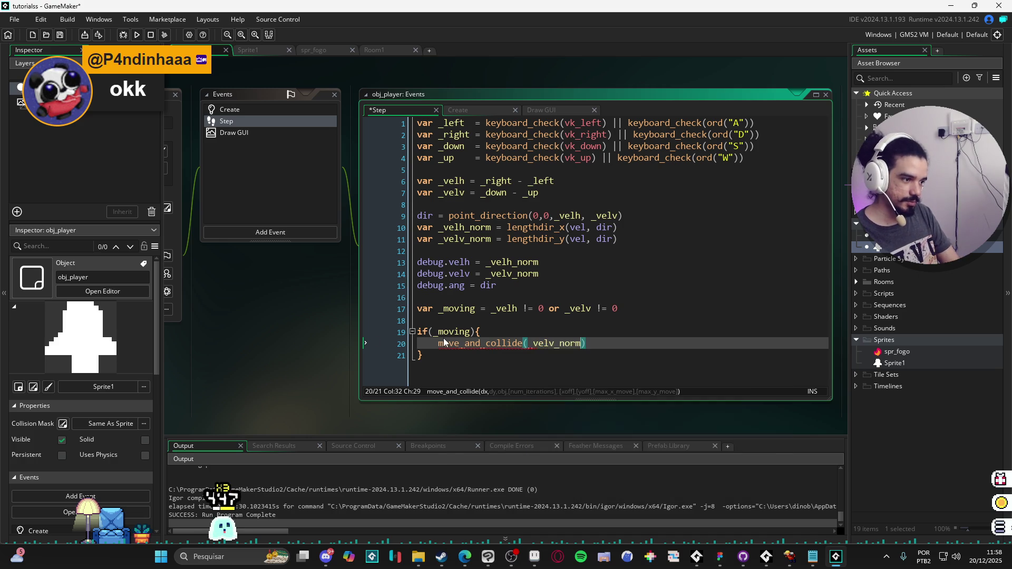
text(, _ve)
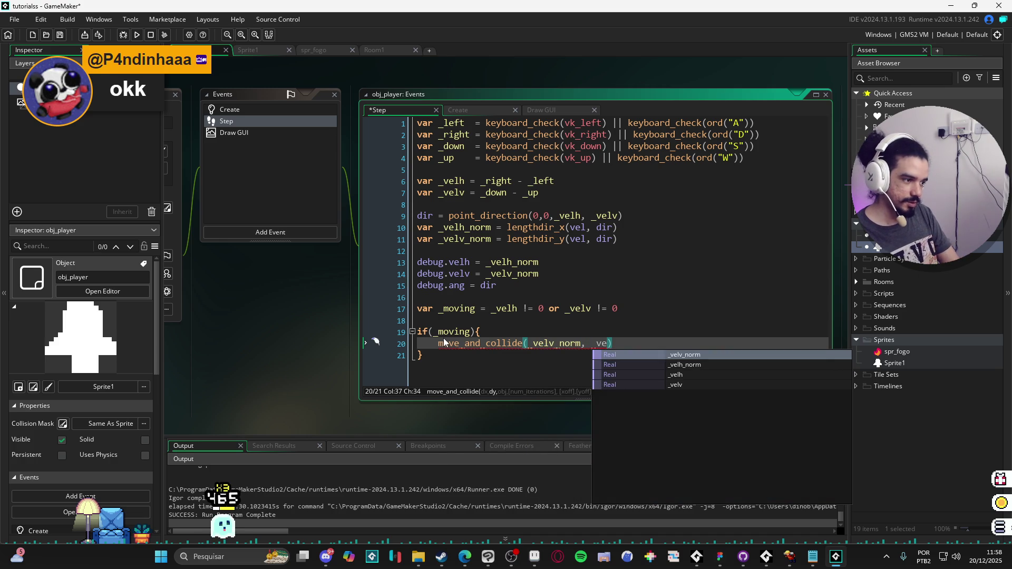
key(Return)
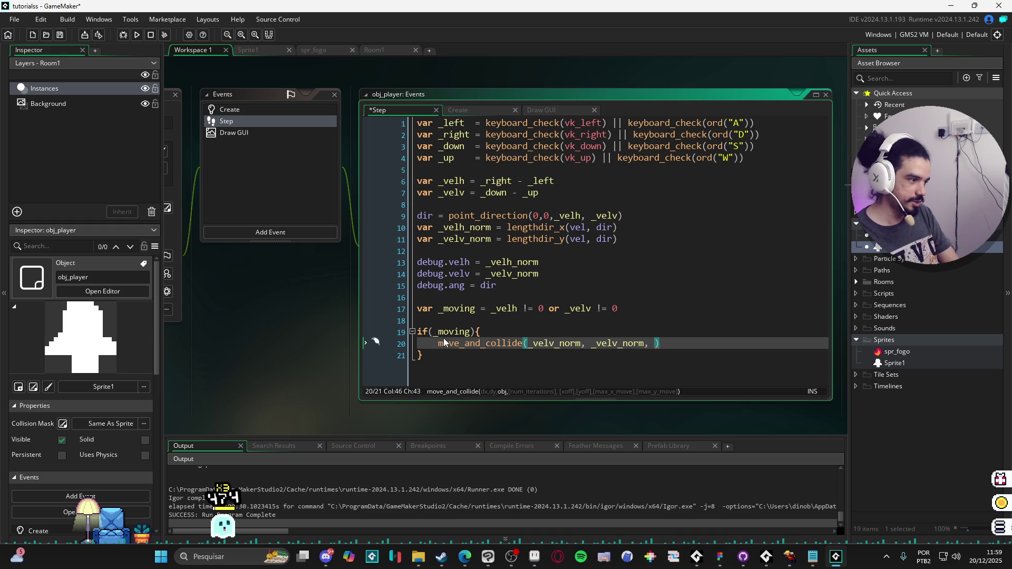
text(obj_fogo)
Save and run the game, moving the player right, down and up-left toward the fire.
key(ctrl+s)
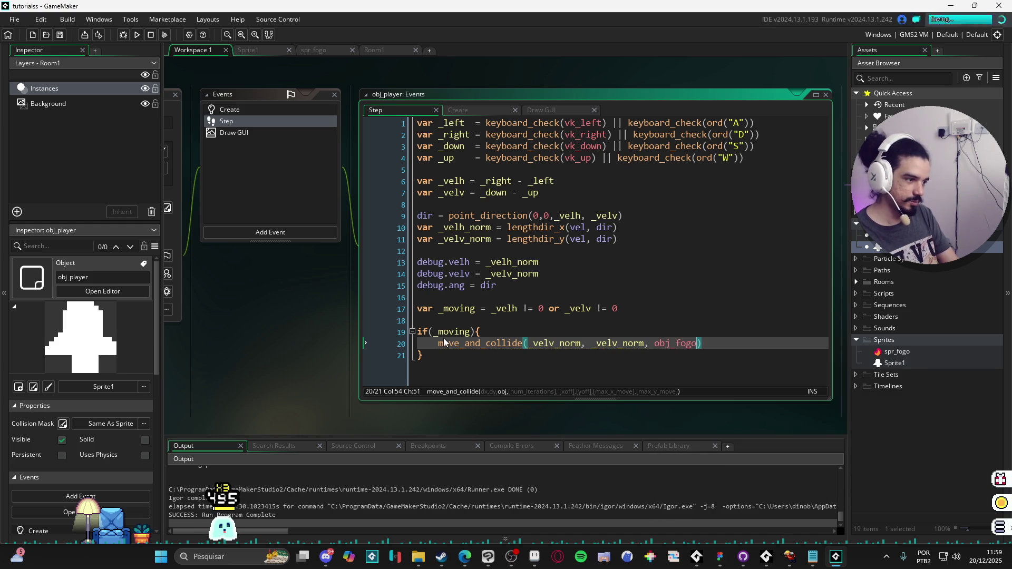
key(F5)
key(Right)
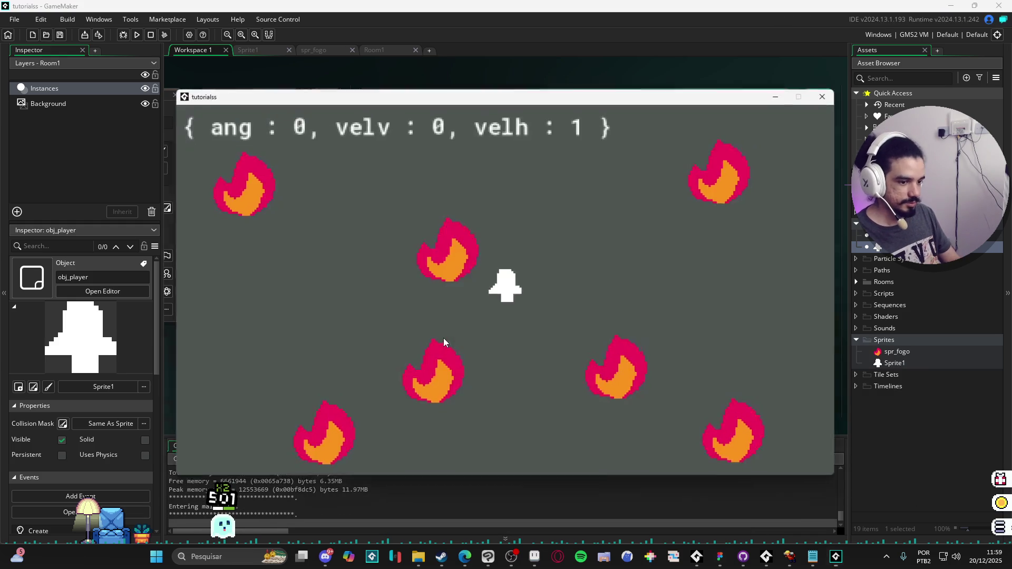
key(Down)
key(Up)
key(Left)
key(Up)
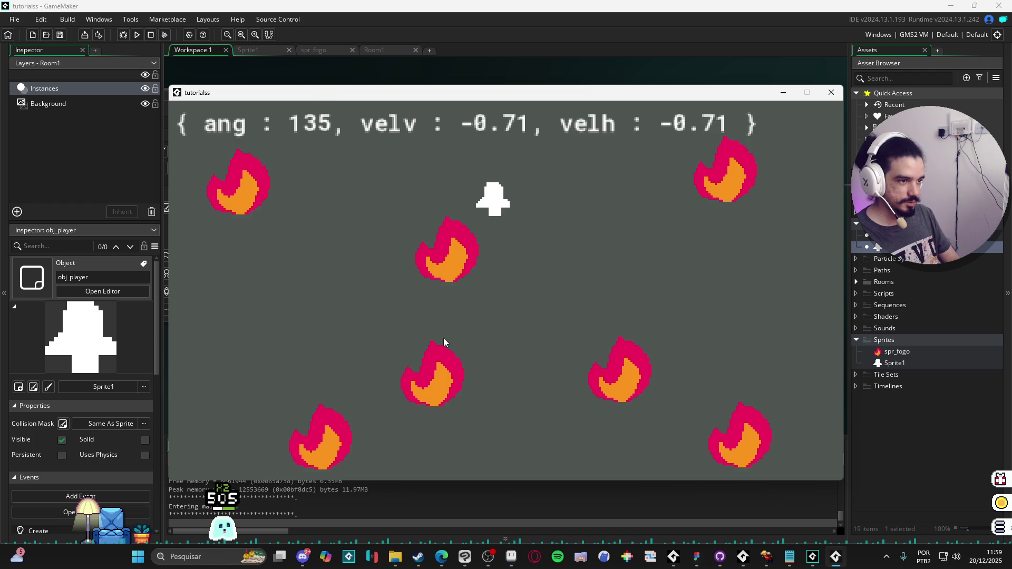
key(Down)
key(Up)
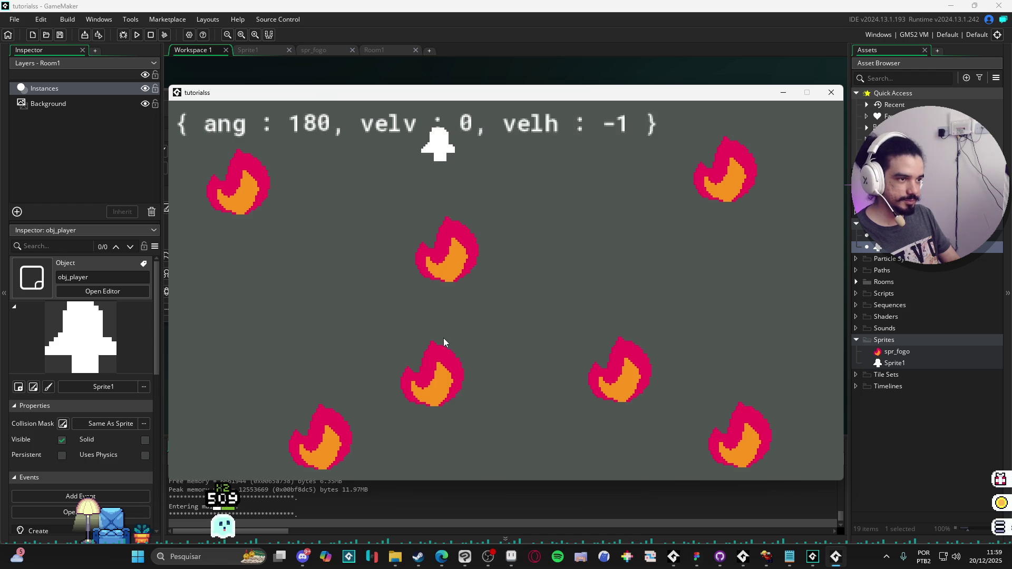
key(Right)
Steer the player diagonally past the fire, then close the game and rerun it with F5.
key(Up)
key(Left)
key(Down)
key(Left)
key(Down)
key(Right)
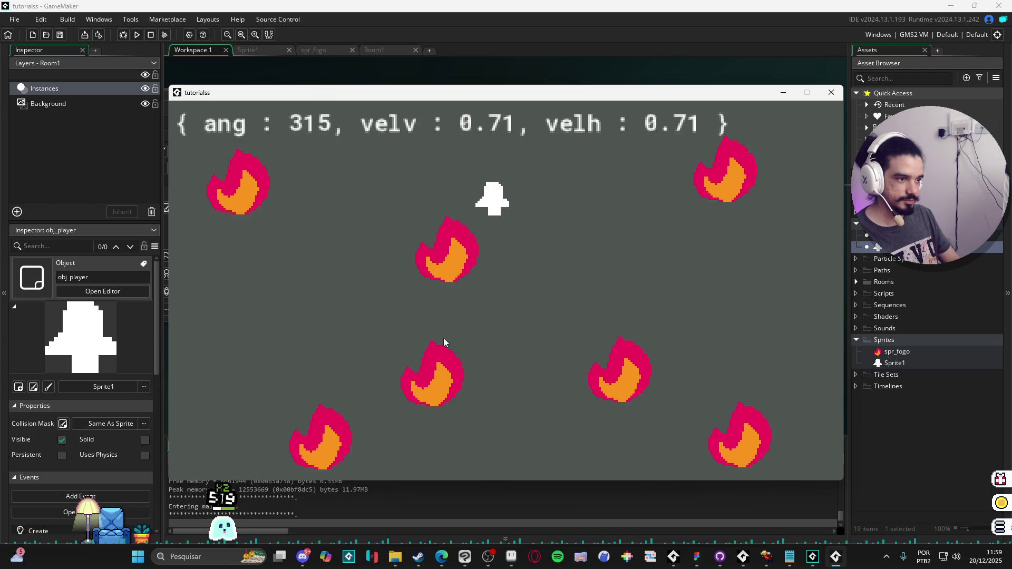
key(Right)
key(Down)
key(Left)
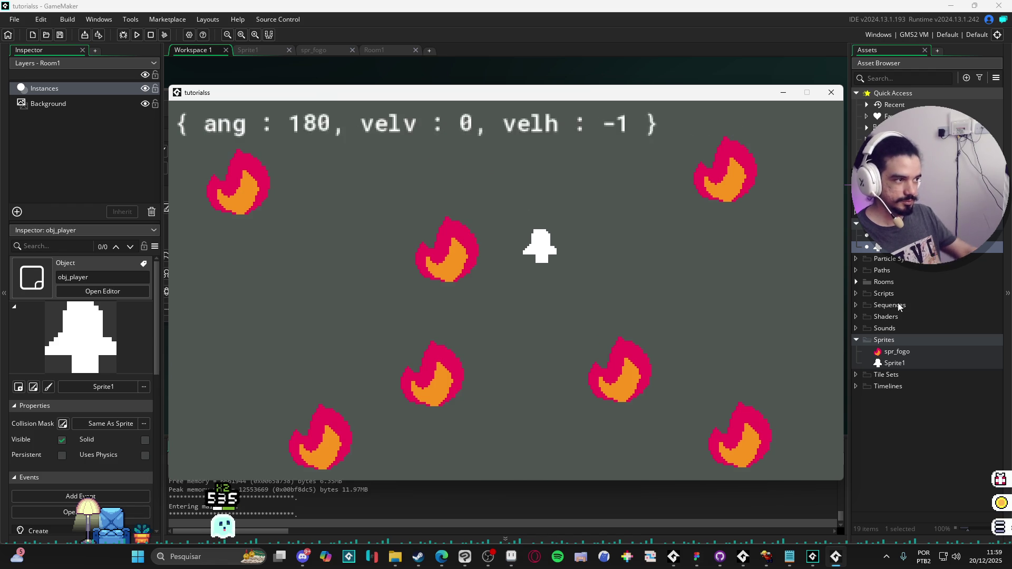
key(Down)
click(831, 92)
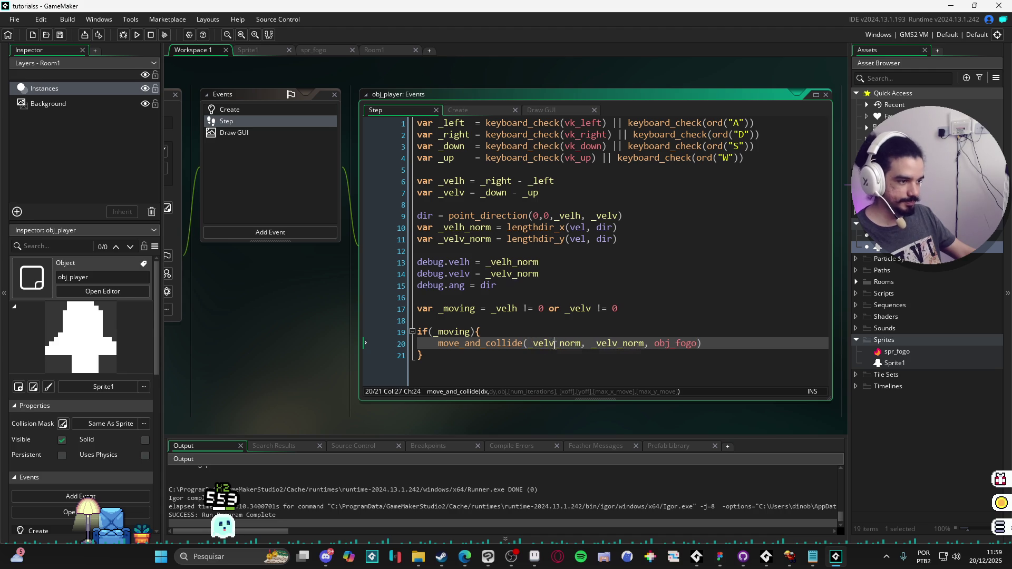
key(F5)
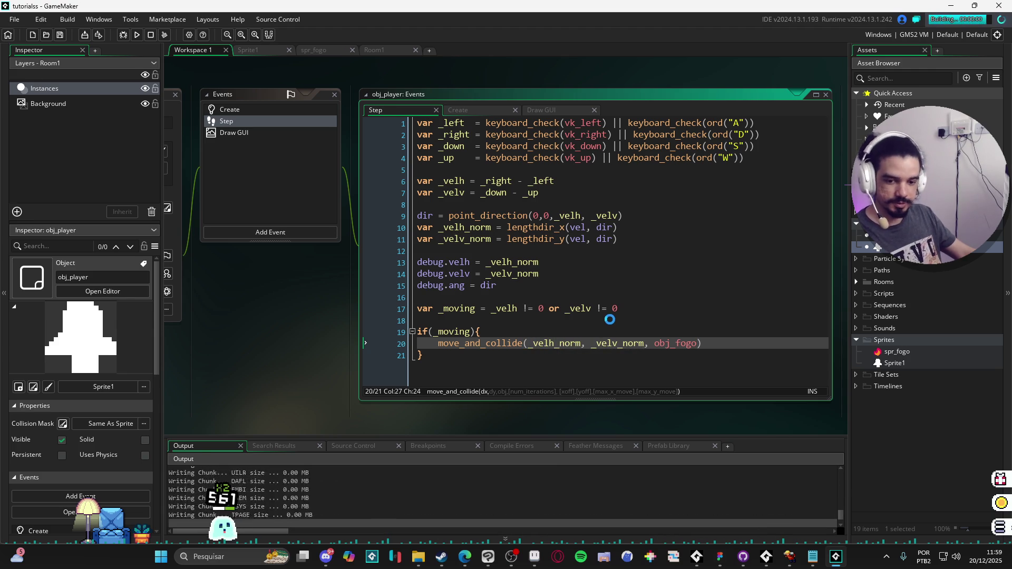